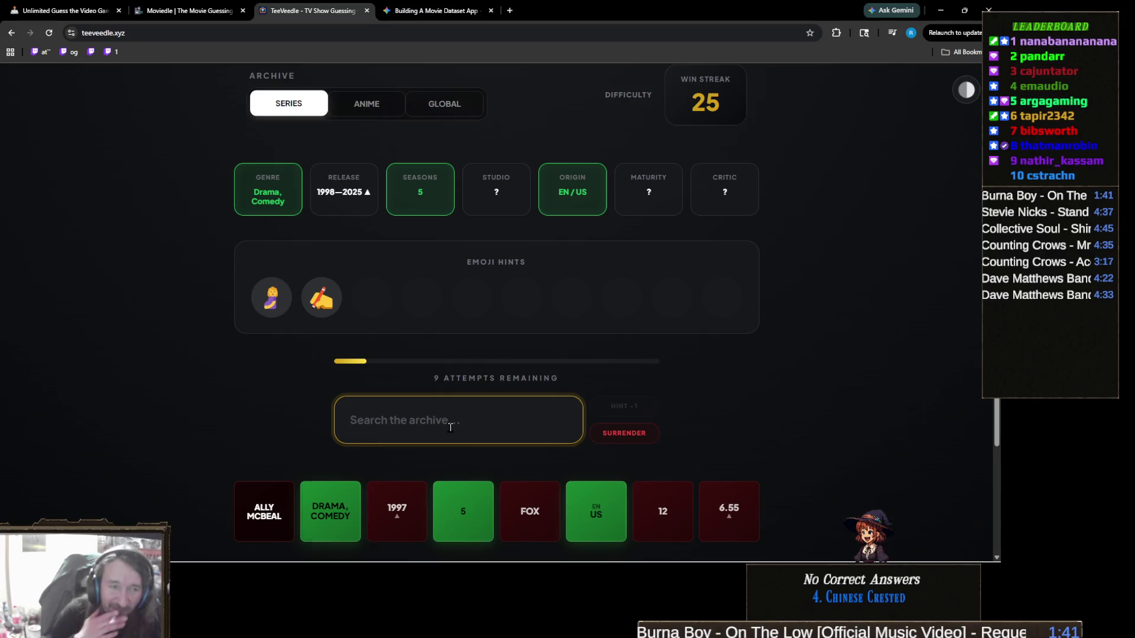
Search the guess box for 'hand' and then 'maid', browse the matches, and clear the text
type("hand")
type("ma")
key("BackSpace")
key("BackSpace")
type("ma")
key("BackSpace")
key("BackSpace")
key("BackSpace")
key("BackSpace")
key("BackSpace")
key("BackSpace")
type("maid")
scroll(197, 296, "down", 2)
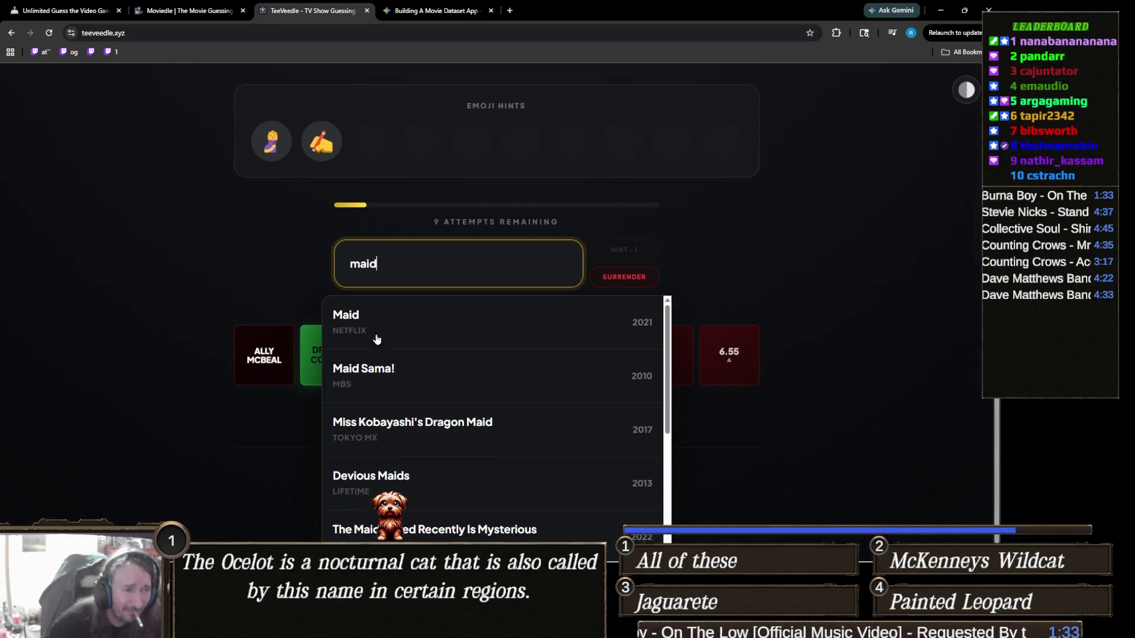
scroll(479, 368, "down", 1)
scroll(478, 367, "down", 4)
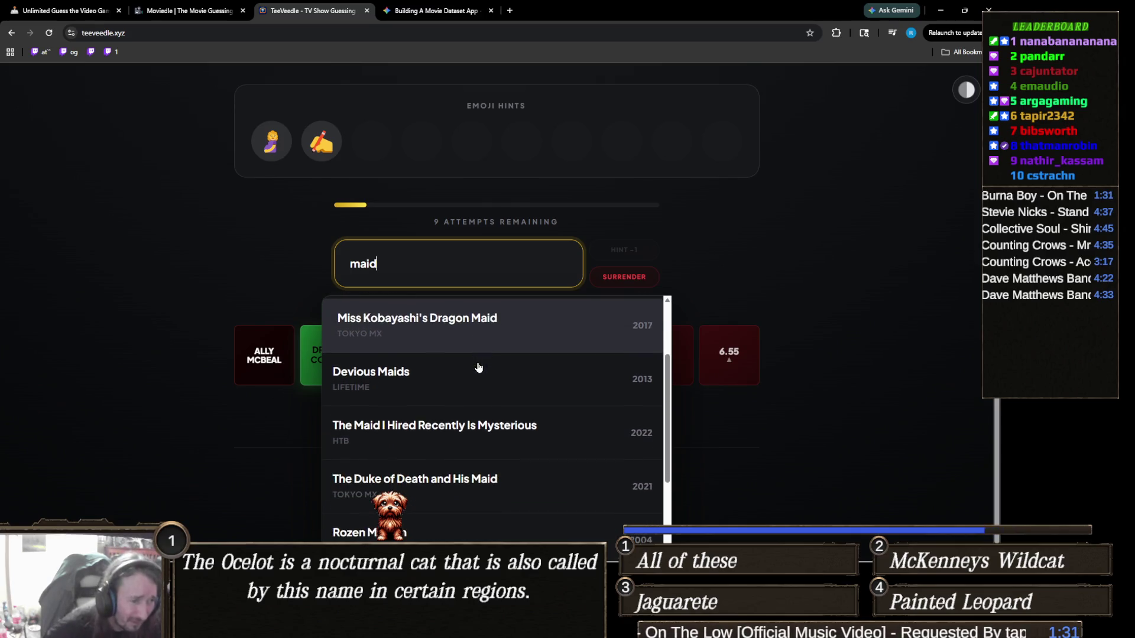
scroll(177, 385, "down", 1)
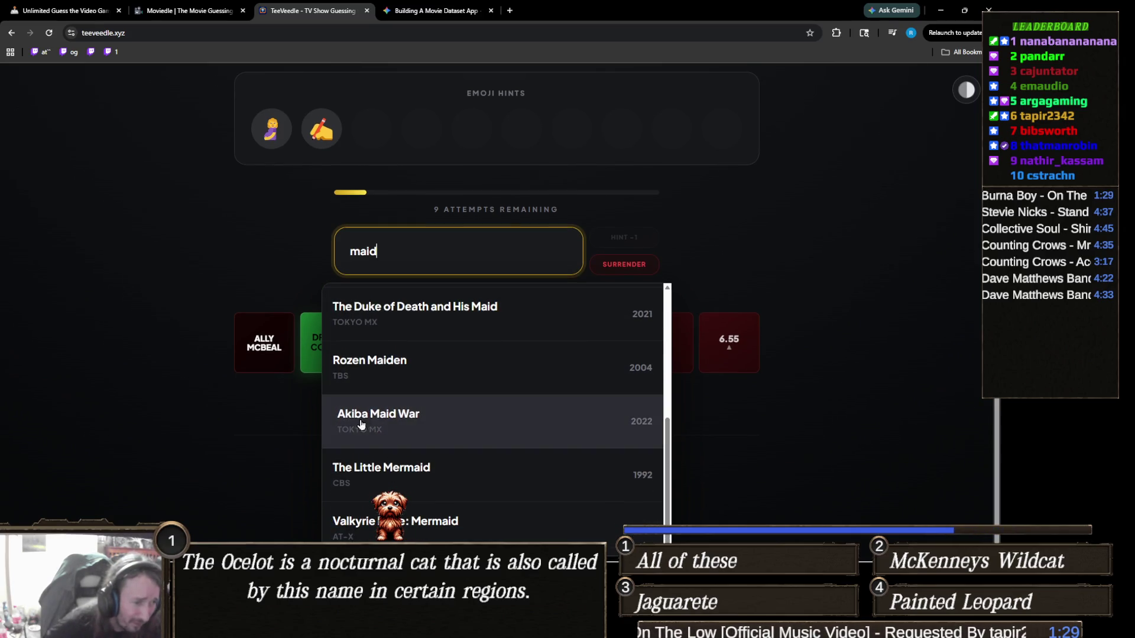
scroll(444, 415, "up", 3)
scroll(444, 416, "up", 5)
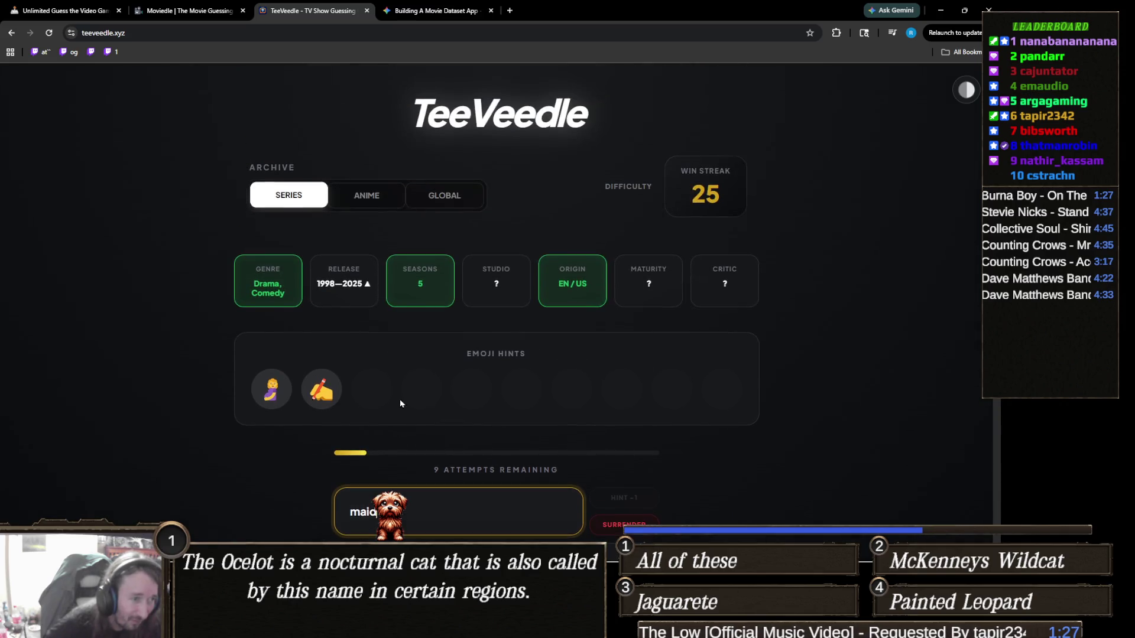
scroll(274, 405, "down", 2)
left_click(300, 415)
left_click(409, 411)
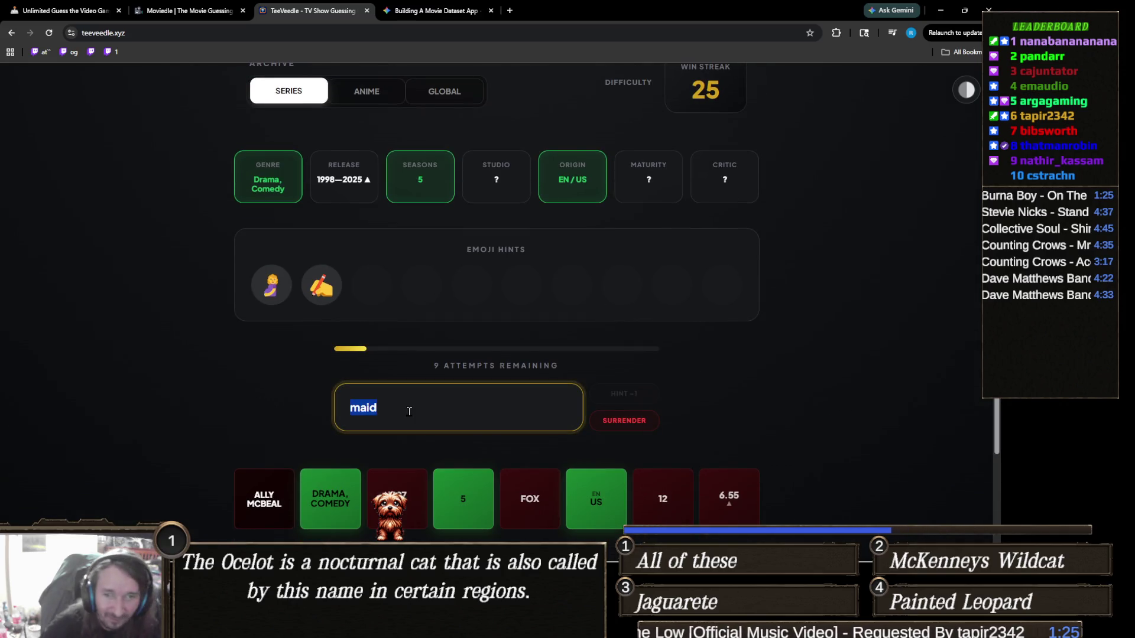
key("BackSpace")
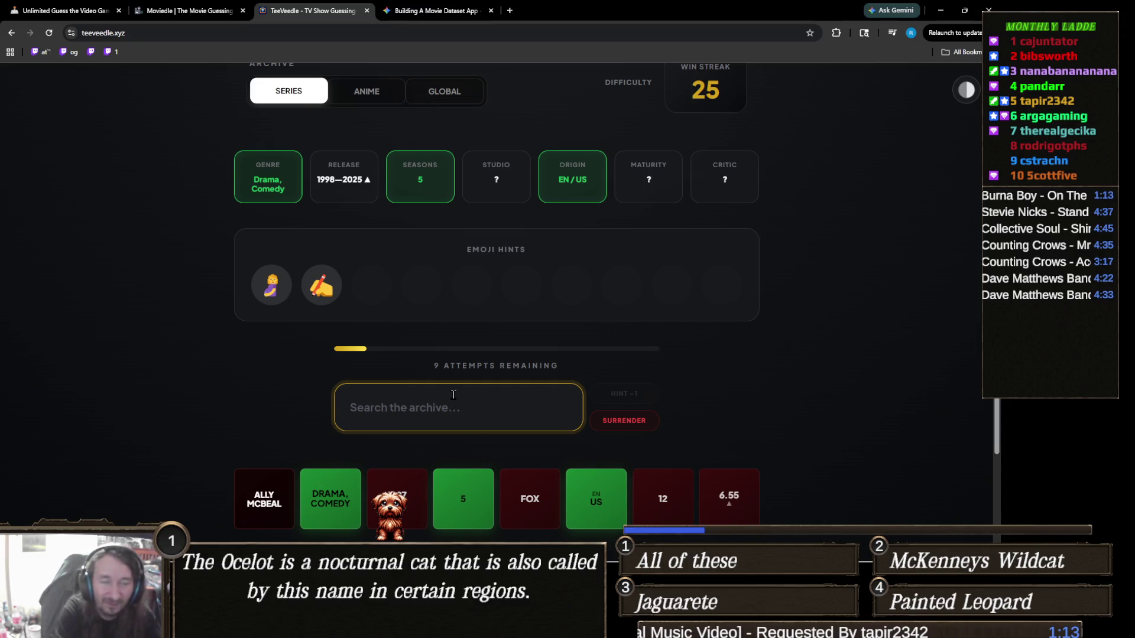
Search for 'hands', review the suggestions, then clear the search field
type("hands")
scroll(237, 362, "down", 1)
scroll(240, 361, "up", 1)
key("ctrl+a")
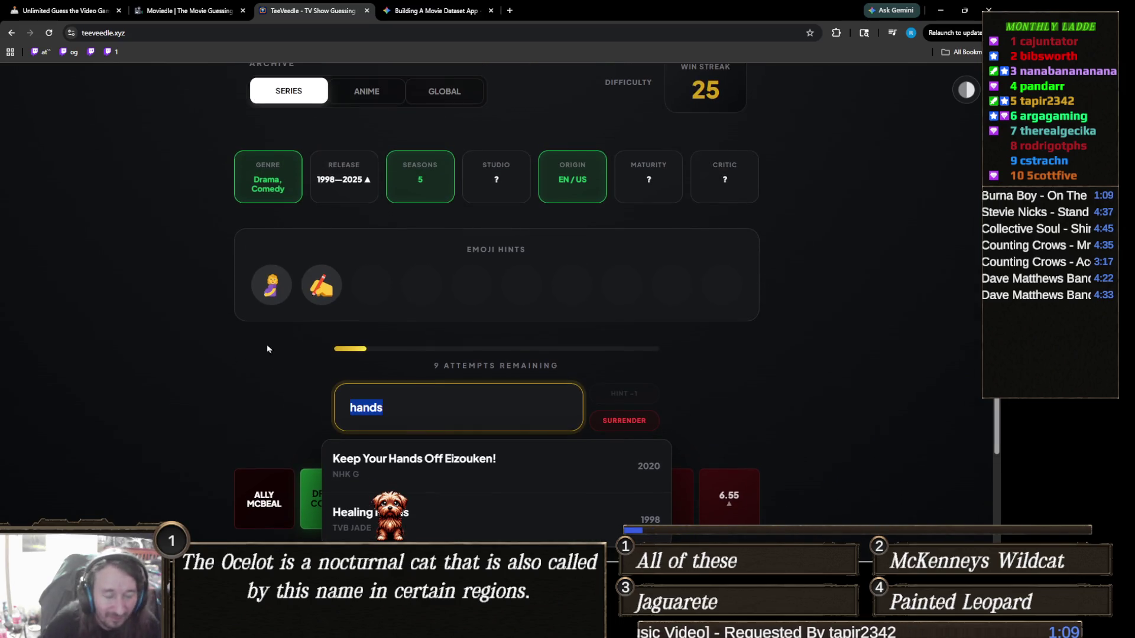
key("BackSpace")
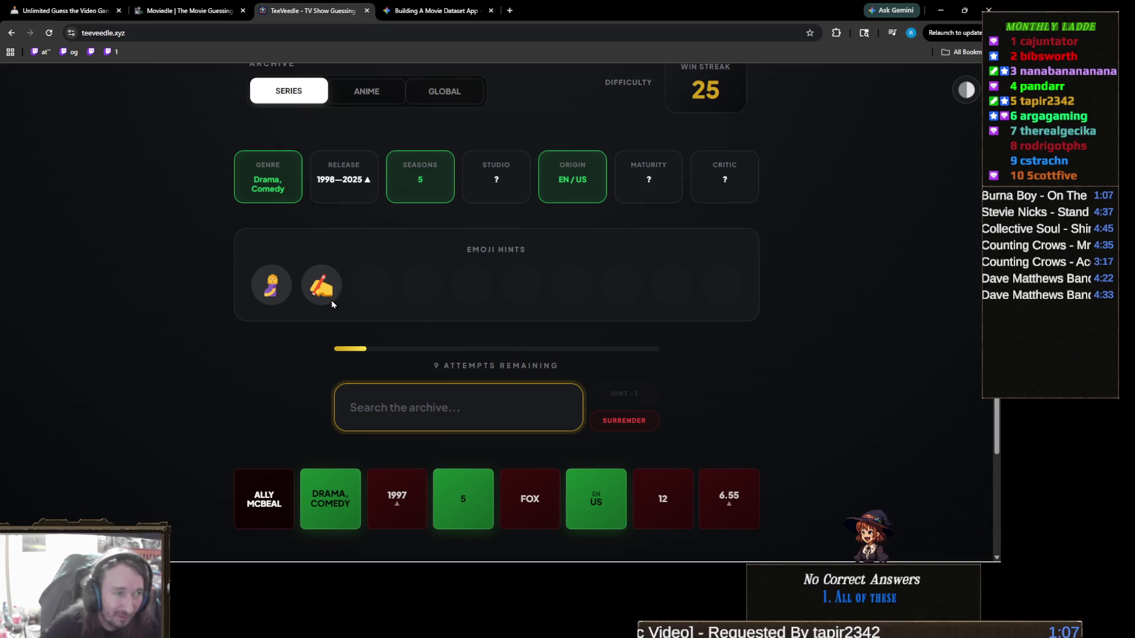
left_click(394, 306)
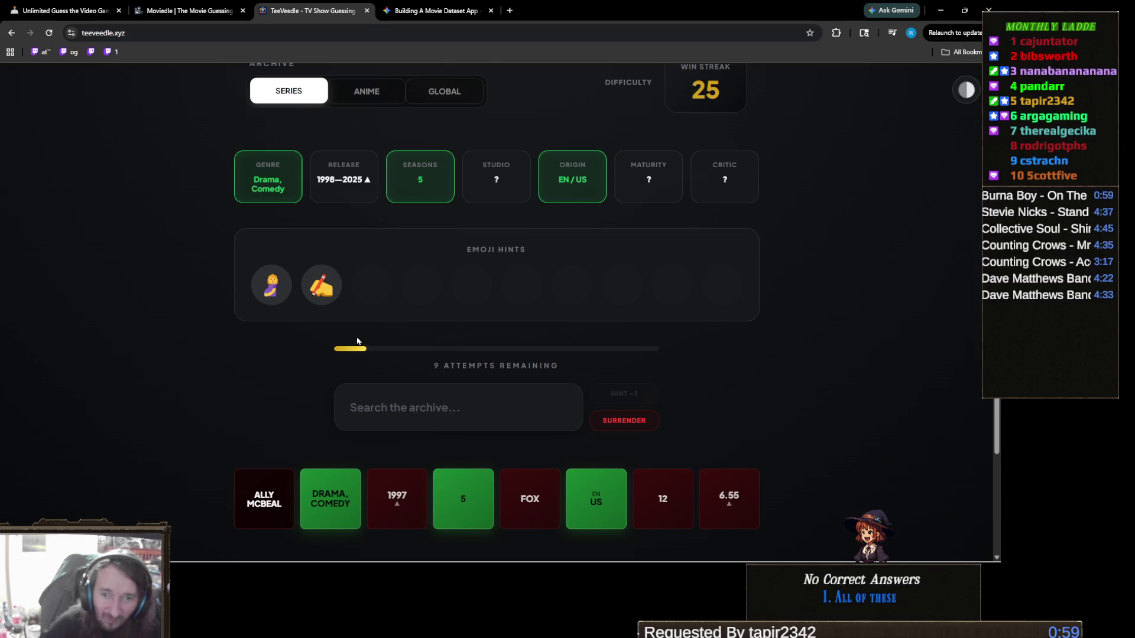
Search 'jan' to list Jane the Virgin and Jane Eyre as matching shows
left_click(471, 408)
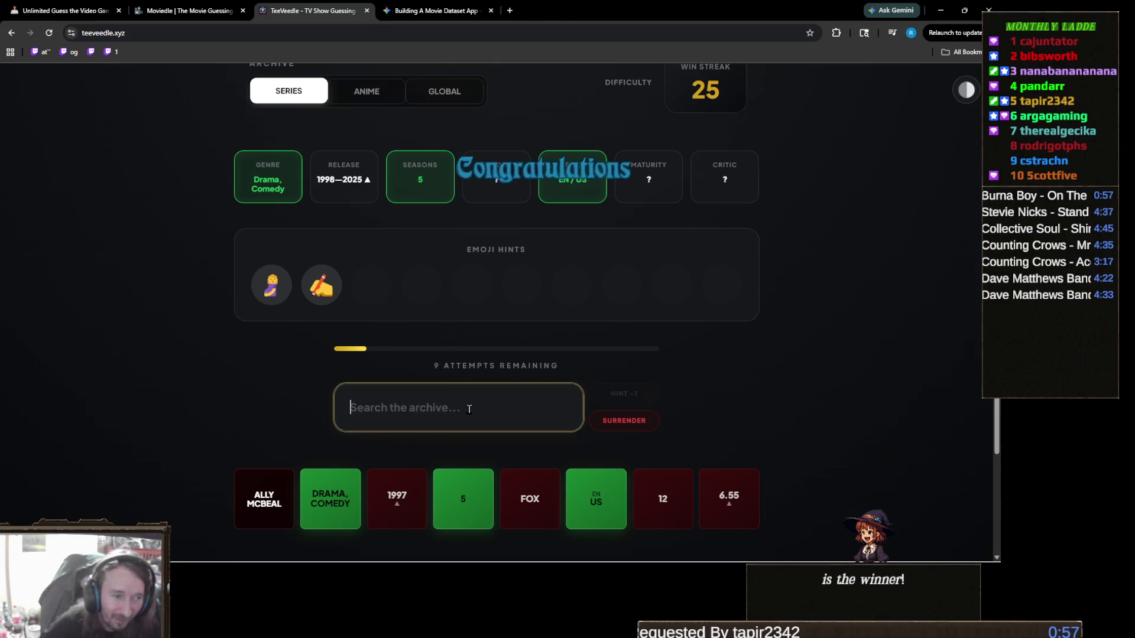
type("jan")
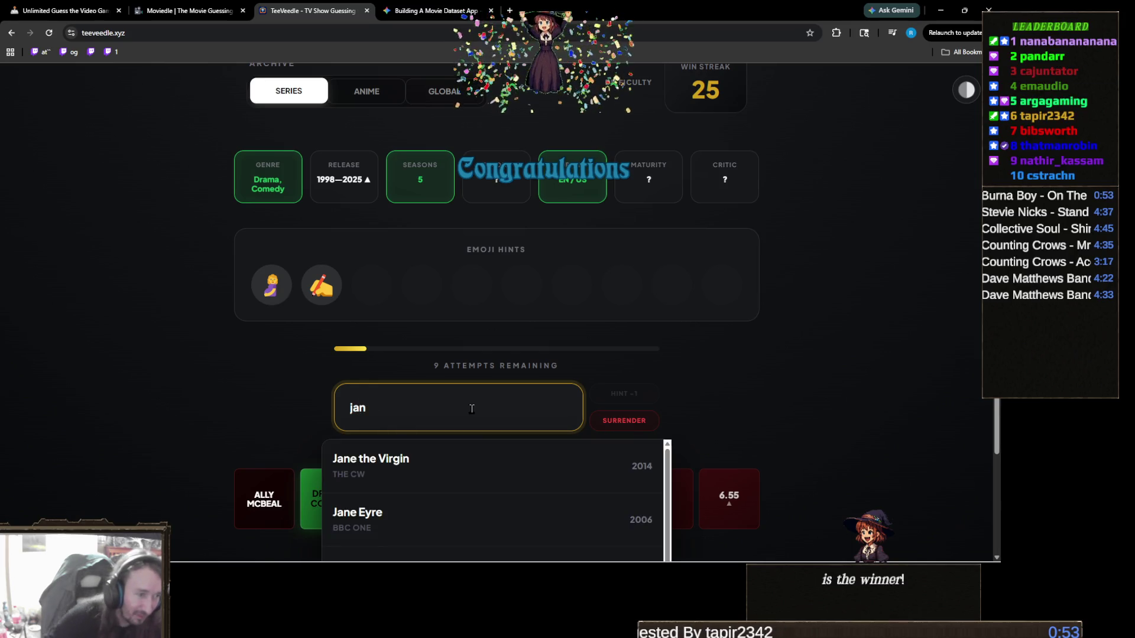
left_click(451, 459)
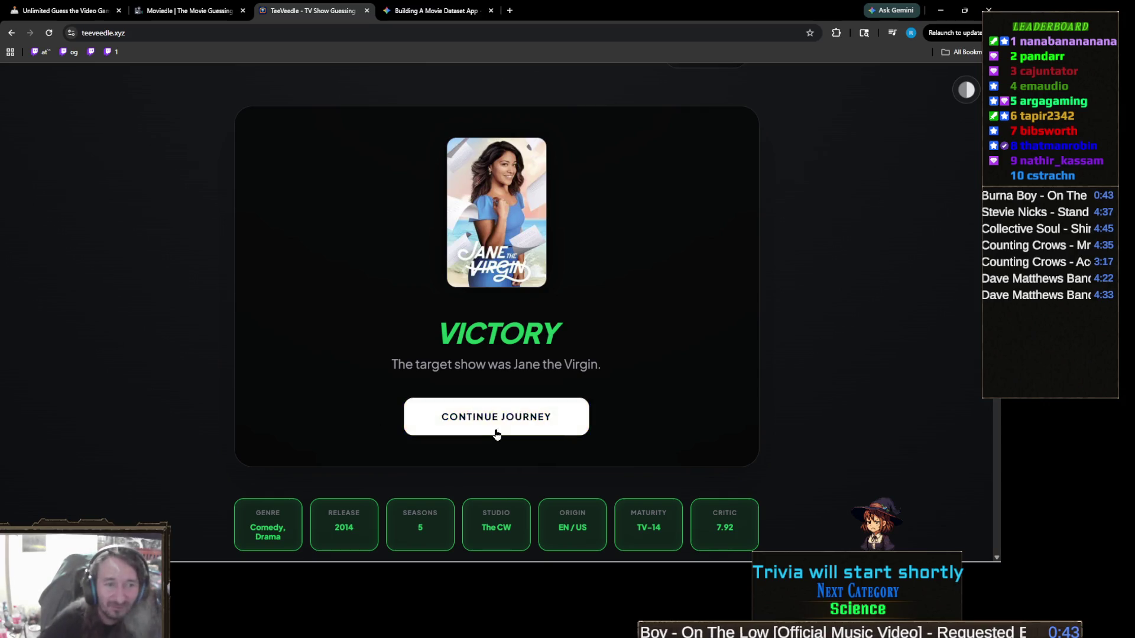
Scroll through the Jane the Virgin victory results and emoji hints
scroll(643, 387, "up", 1)
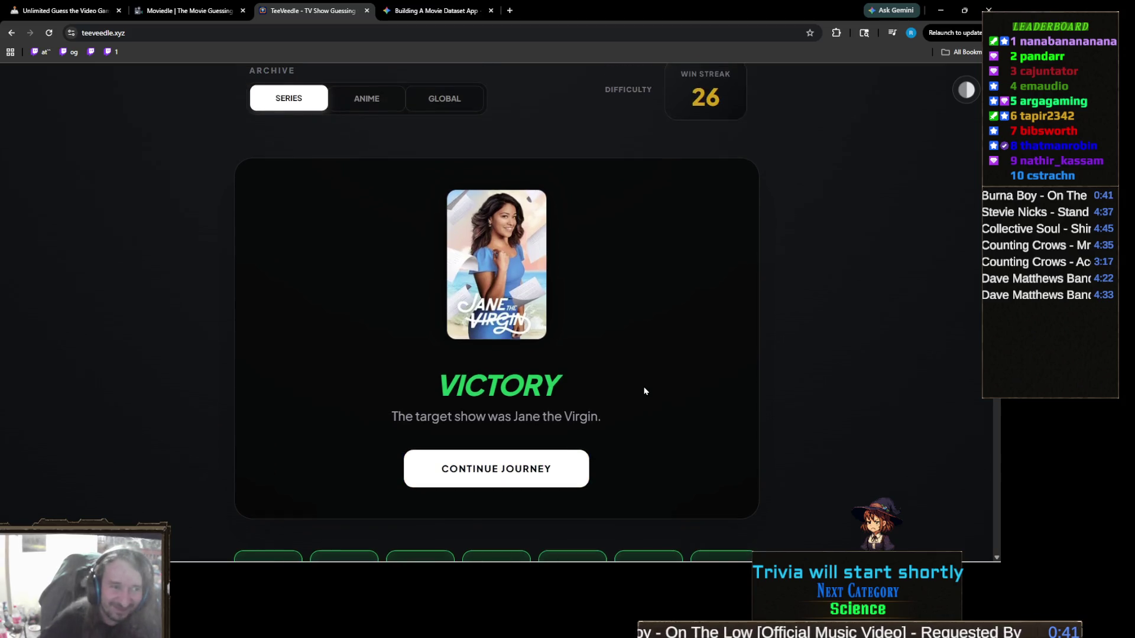
scroll(643, 388, "down", 3)
scroll(644, 391, "down", 1)
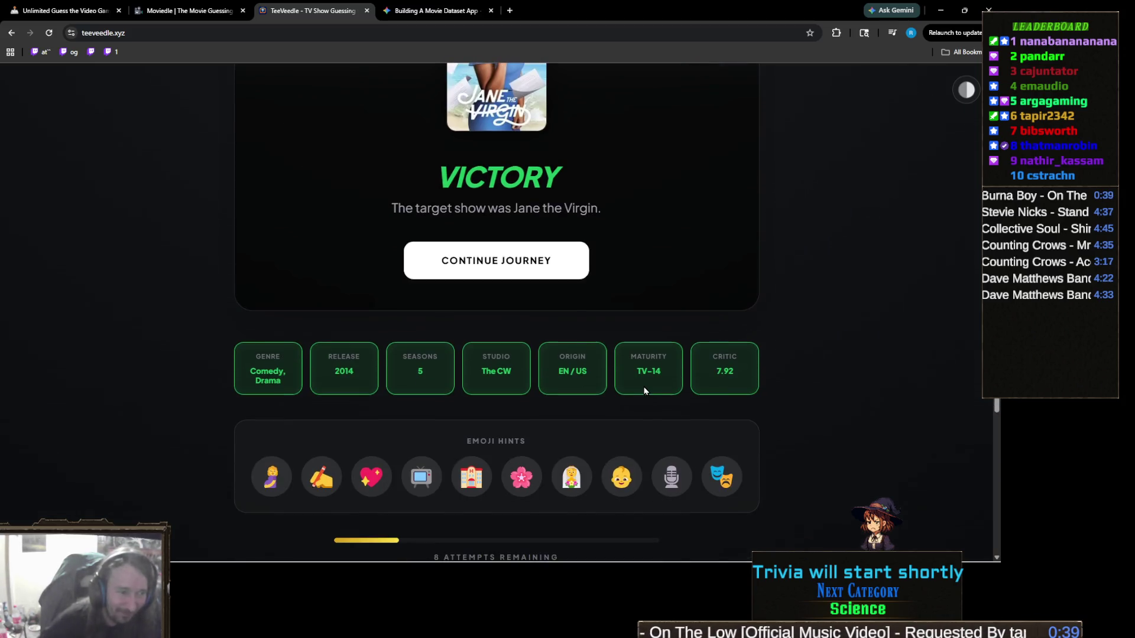
scroll(644, 390, "up", 3)
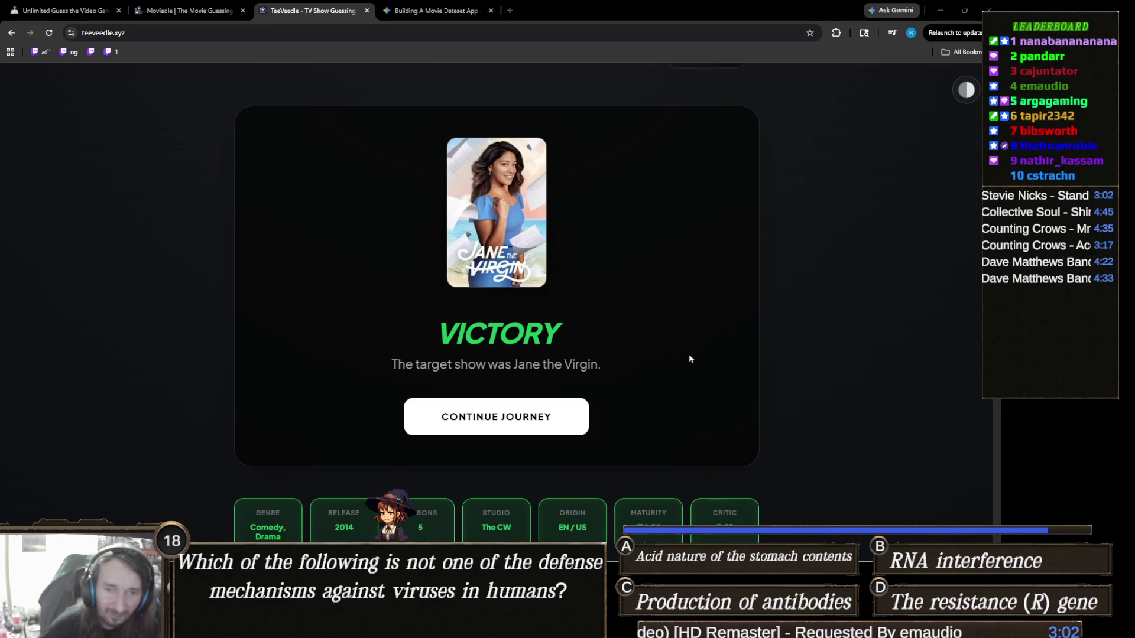
Start a new round and guess True Detective by searching 'true det'
left_click(566, 422)
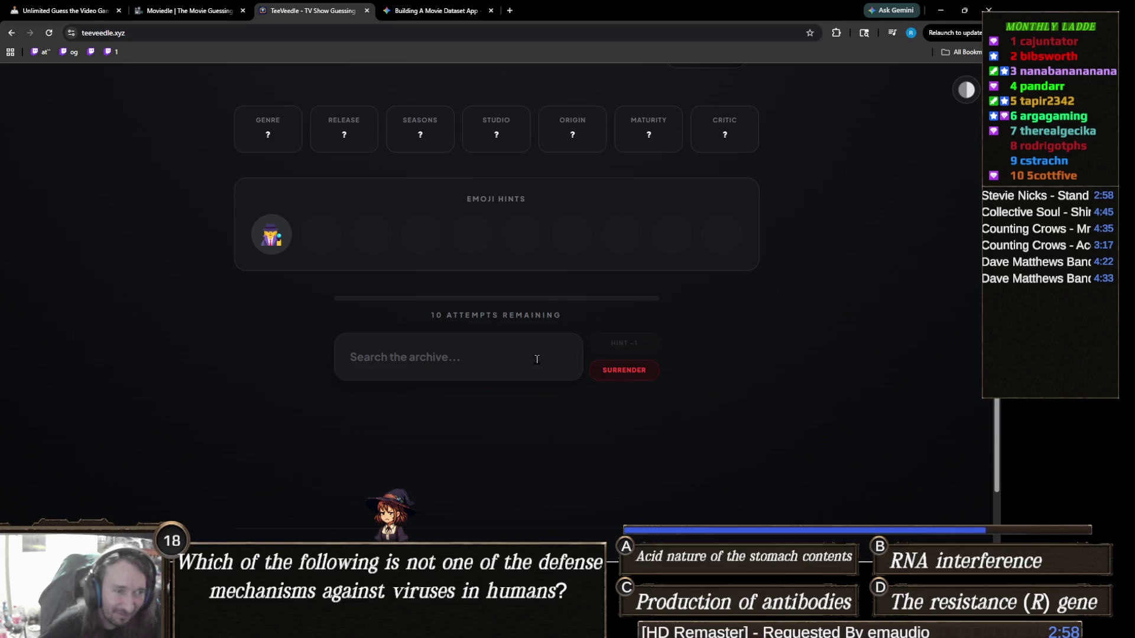
left_click(489, 355)
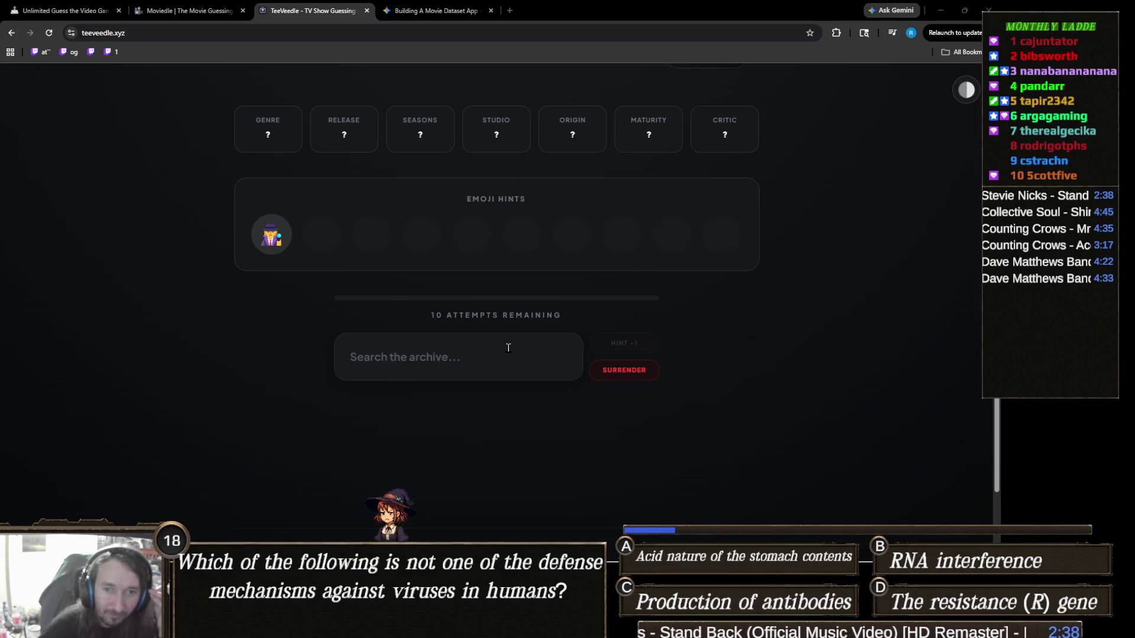
left_click(457, 368)
type("true det")
left_click(491, 417)
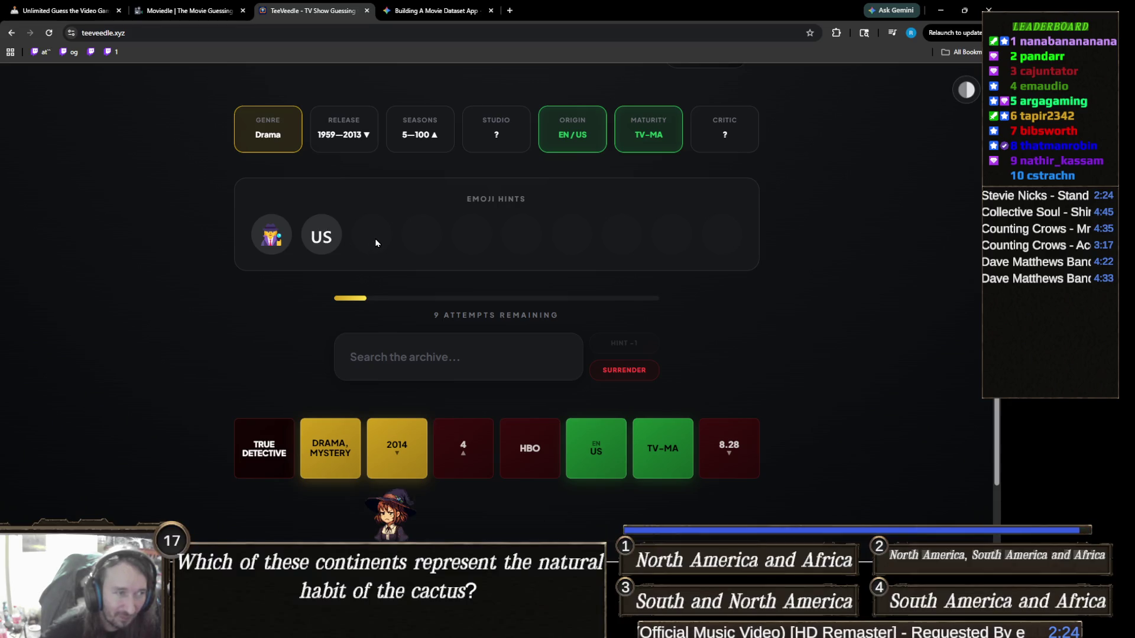
Search 'homela' and submit Homeland as the second guess
left_click(490, 359)
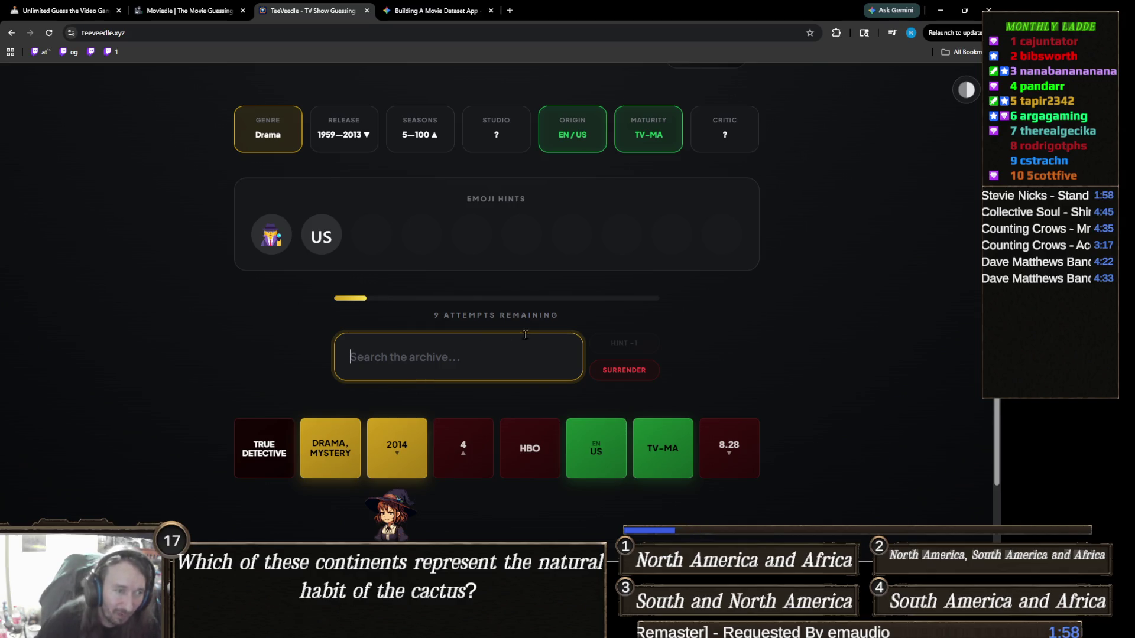
type("homela")
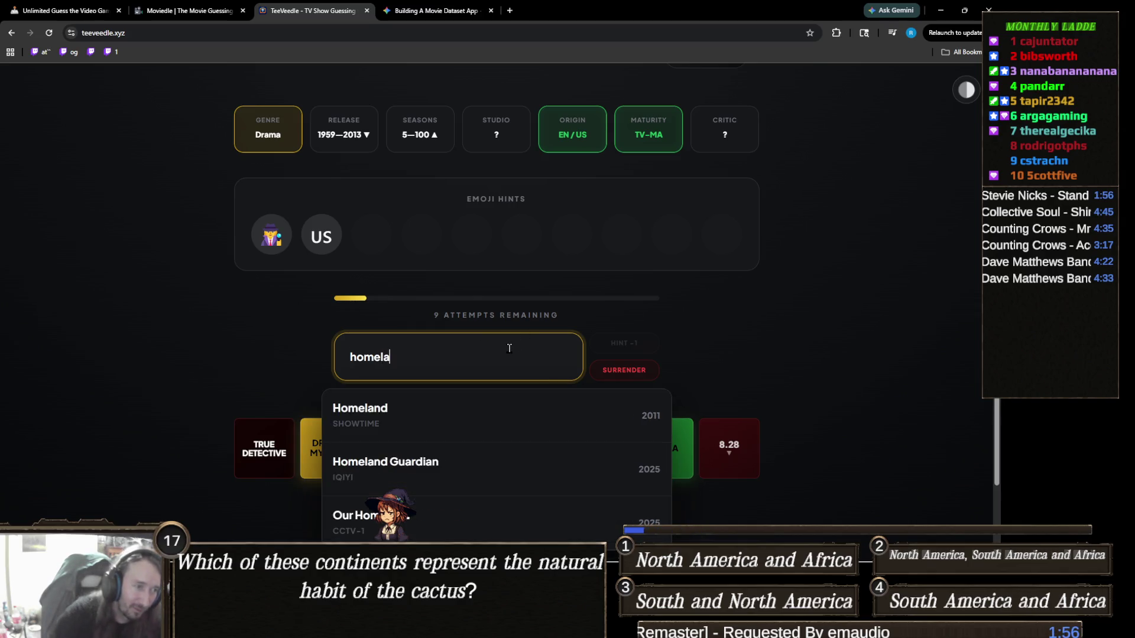
left_click(512, 422)
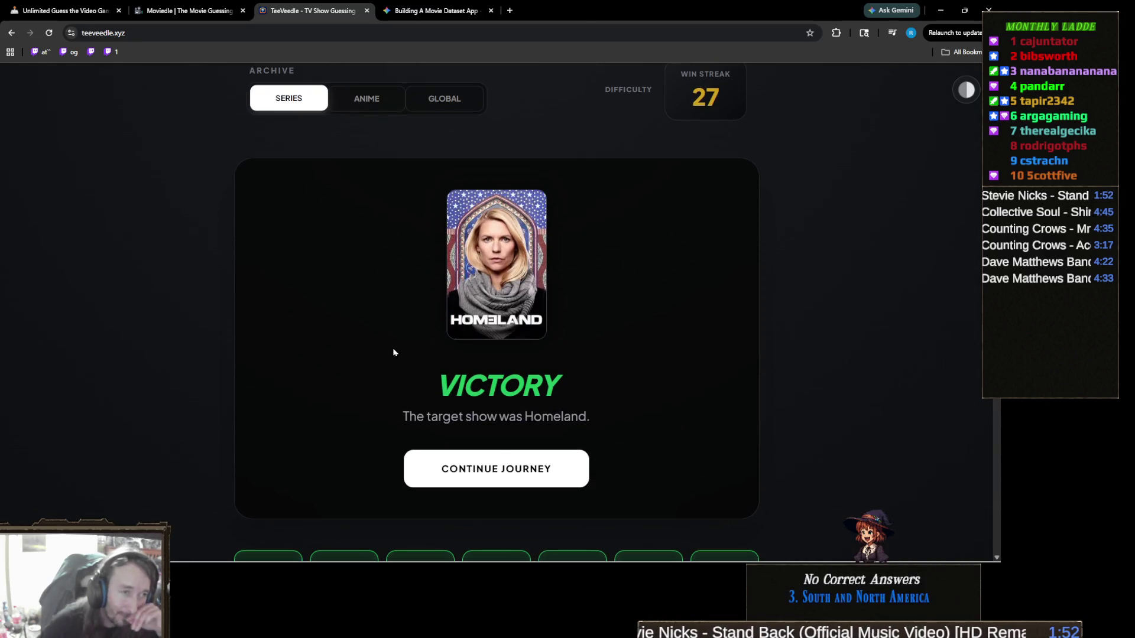
Review the Homeland victory results, then continue to a fresh round
scroll(393, 353, "down", 2)
scroll(354, 328, "up", 2)
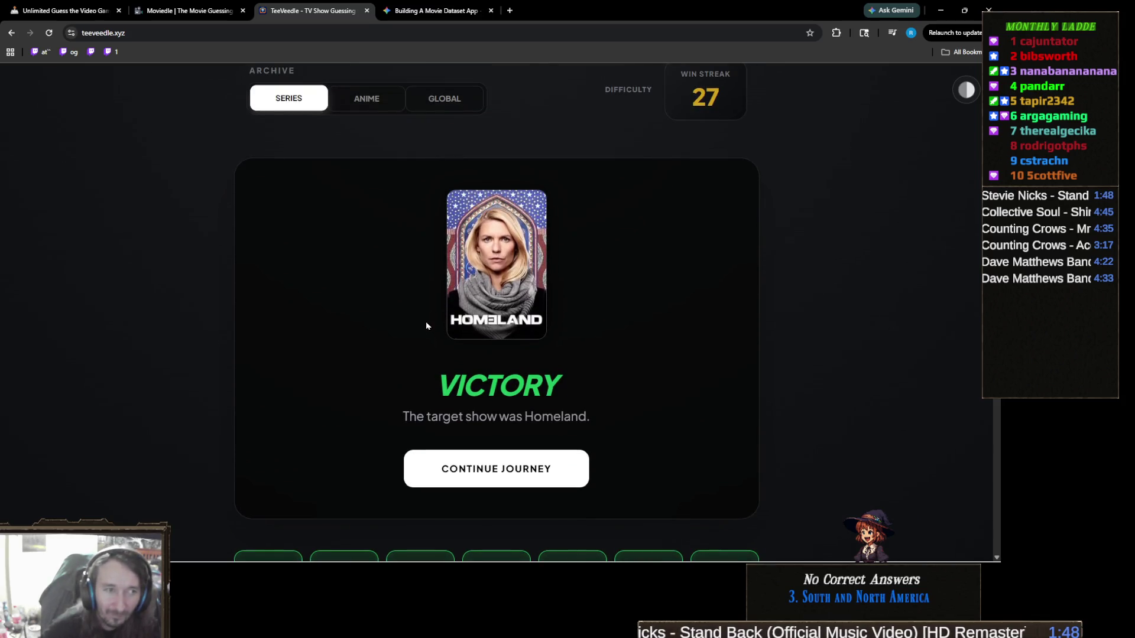
scroll(386, 333, "up", 1)
scroll(384, 342, "down", 2)
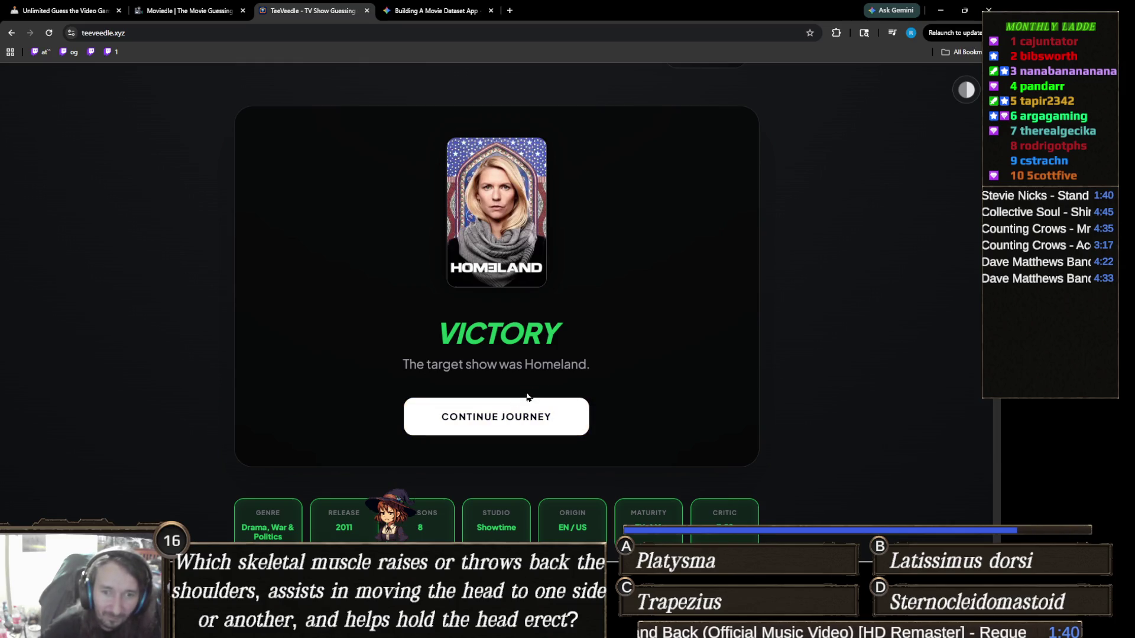
left_click(508, 418)
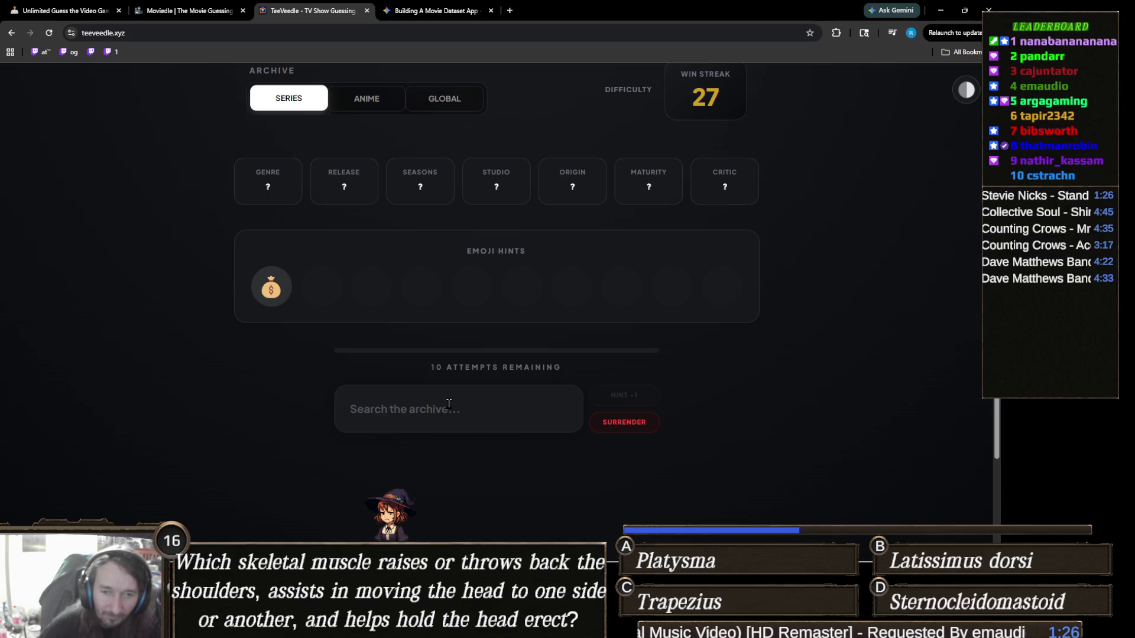
Search 'succes' and submit Succession as the first guess of the round
left_click(470, 401)
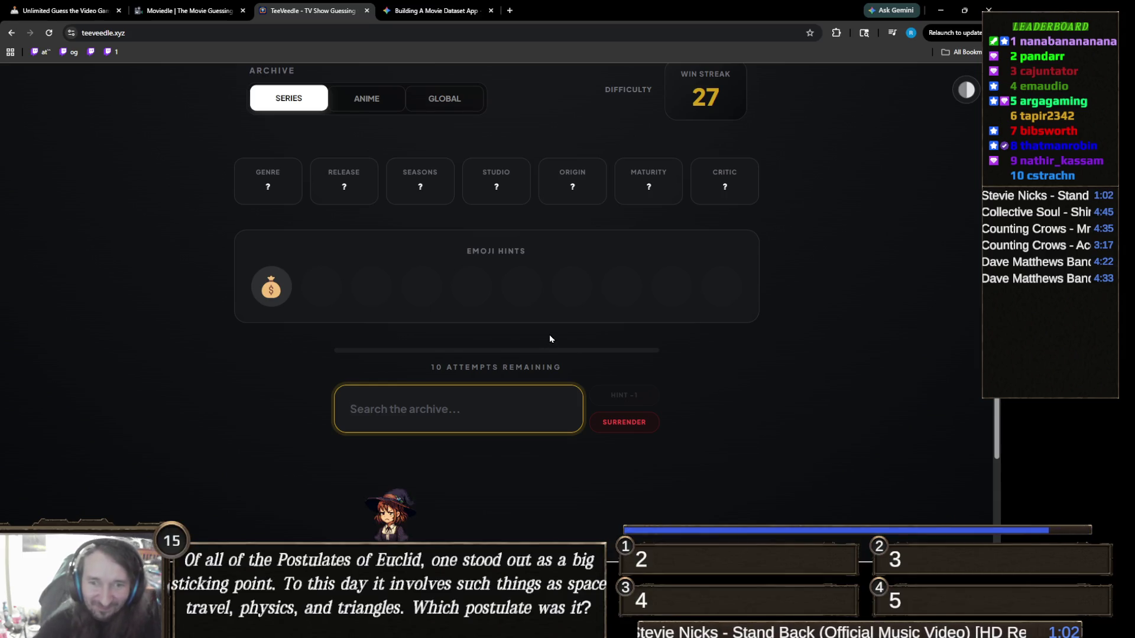
type("s")
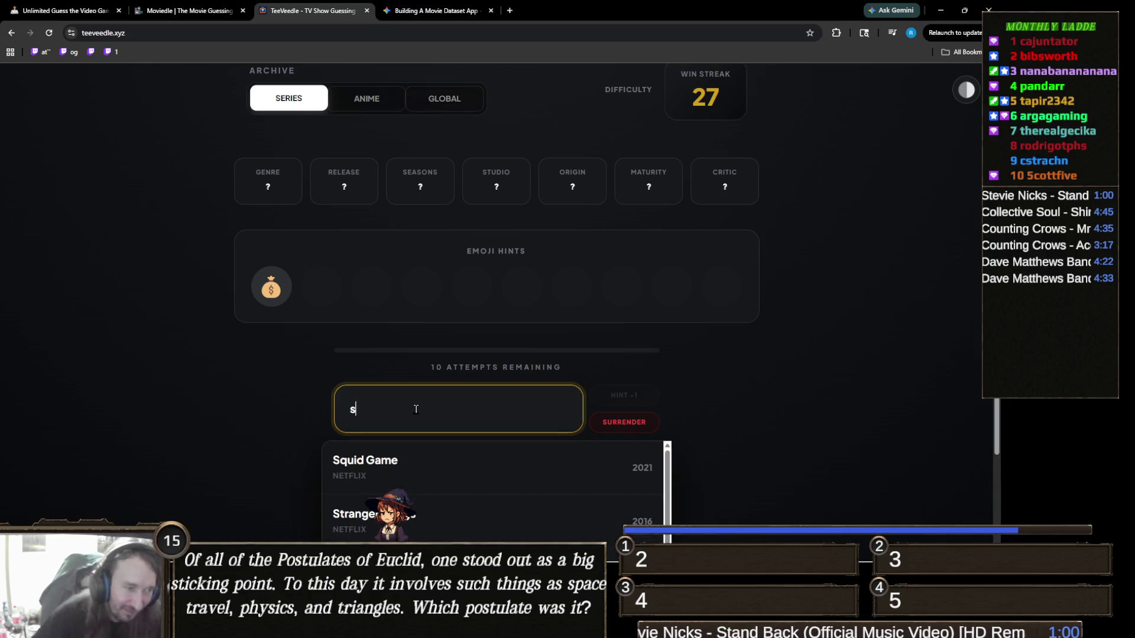
type("ucces")
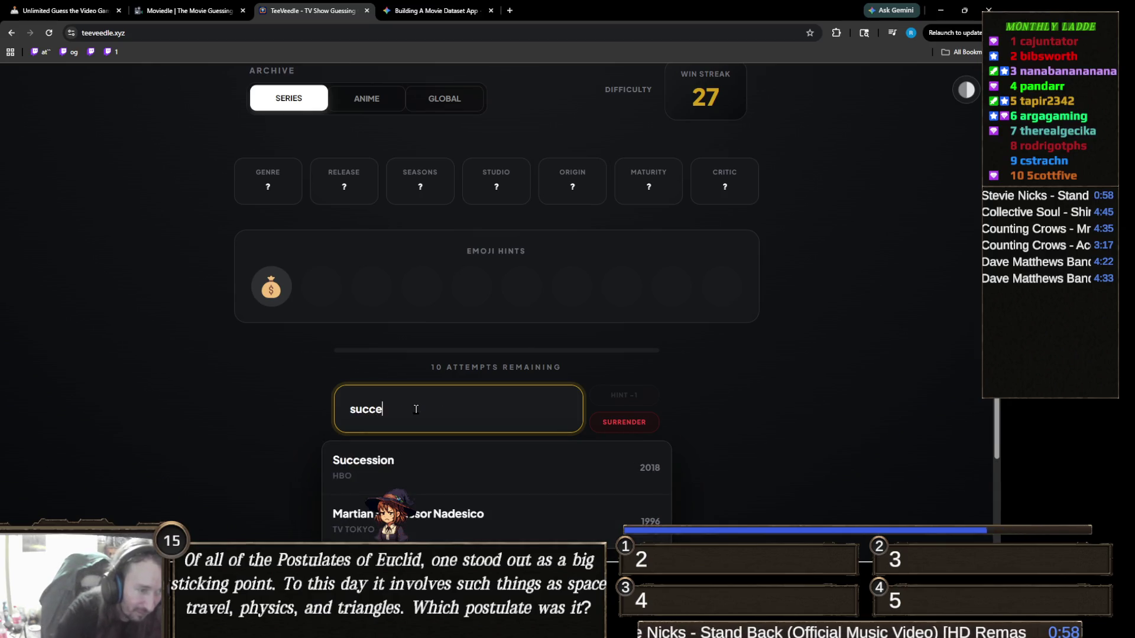
left_click(425, 464)
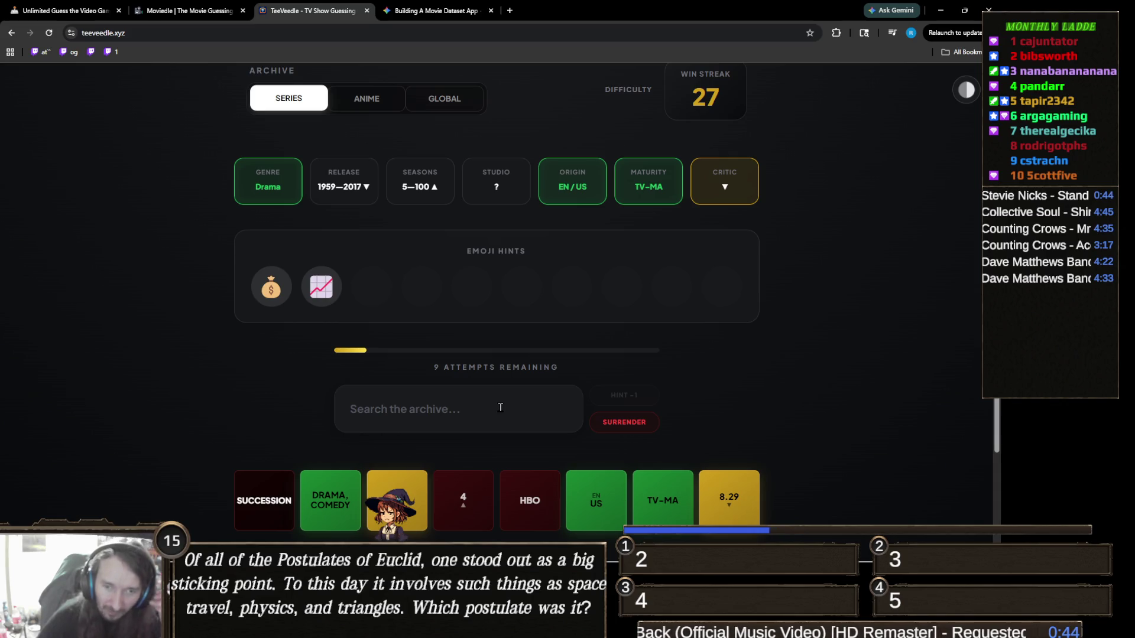
left_click(500, 407)
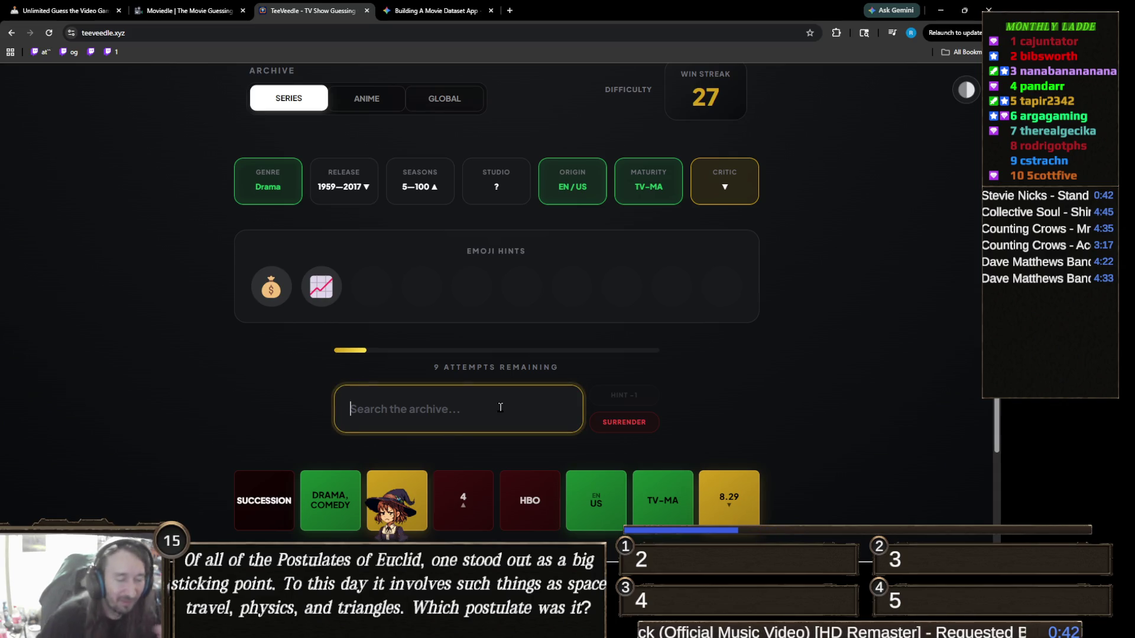
Search 'mad me' and submit Mad Men as the second guess
type("mad me")
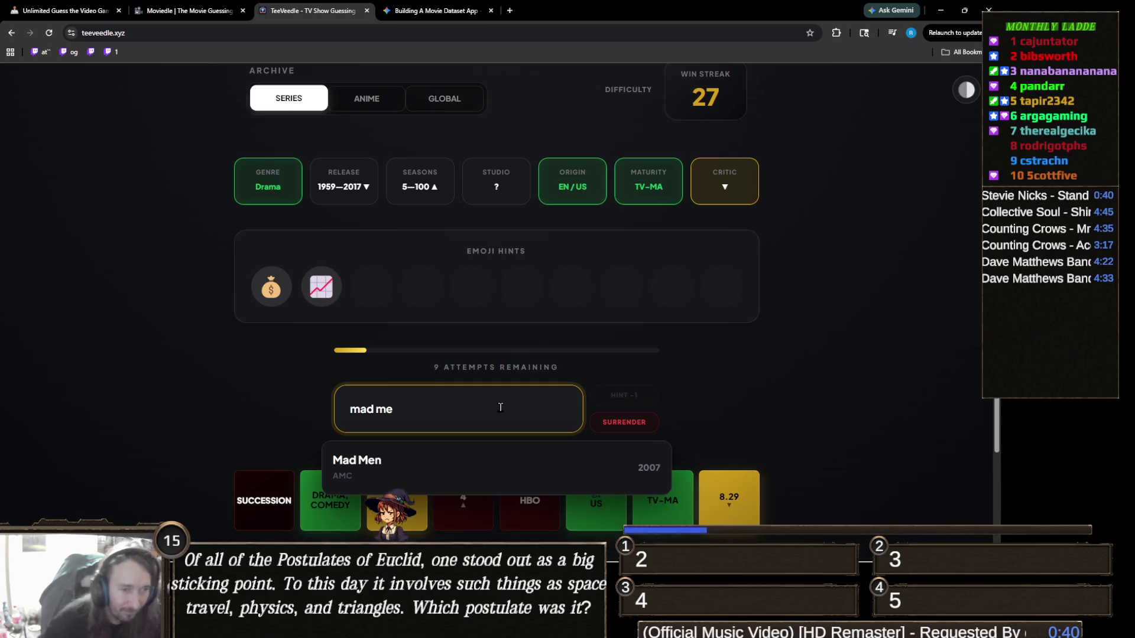
left_click(528, 463)
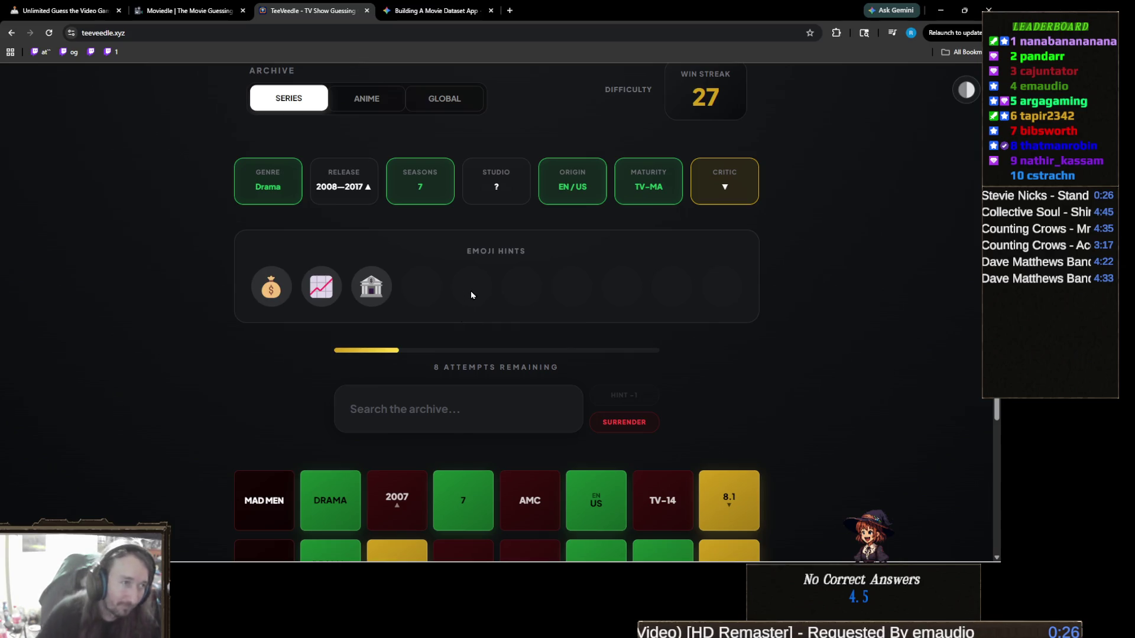
scroll(496, 307, "down", 2)
scroll(520, 321, "up", 2)
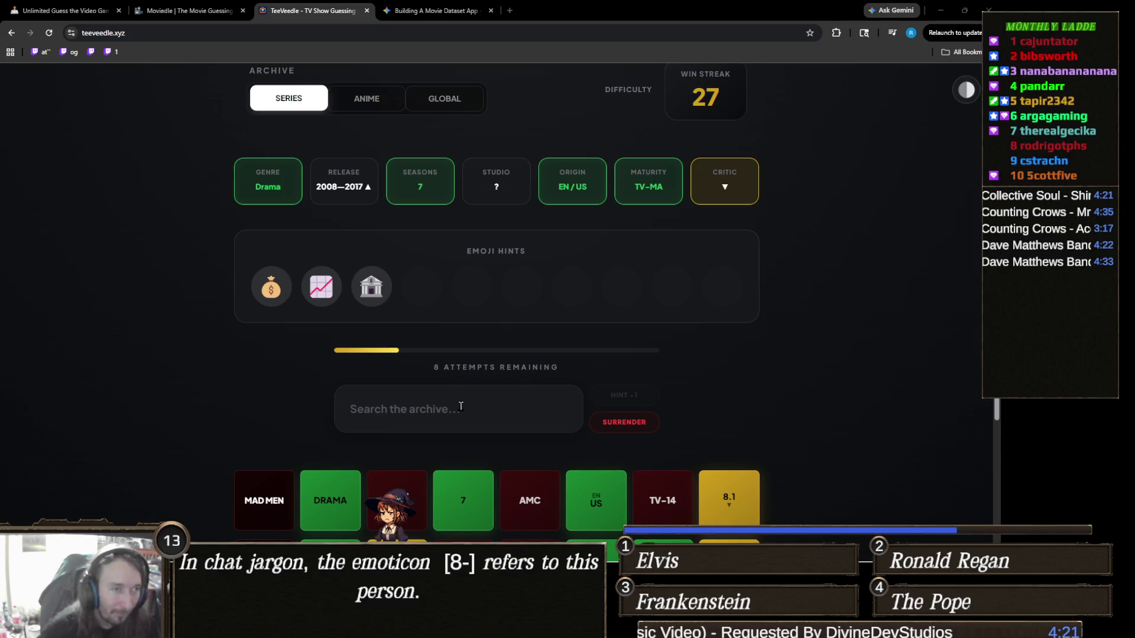
left_click(461, 407)
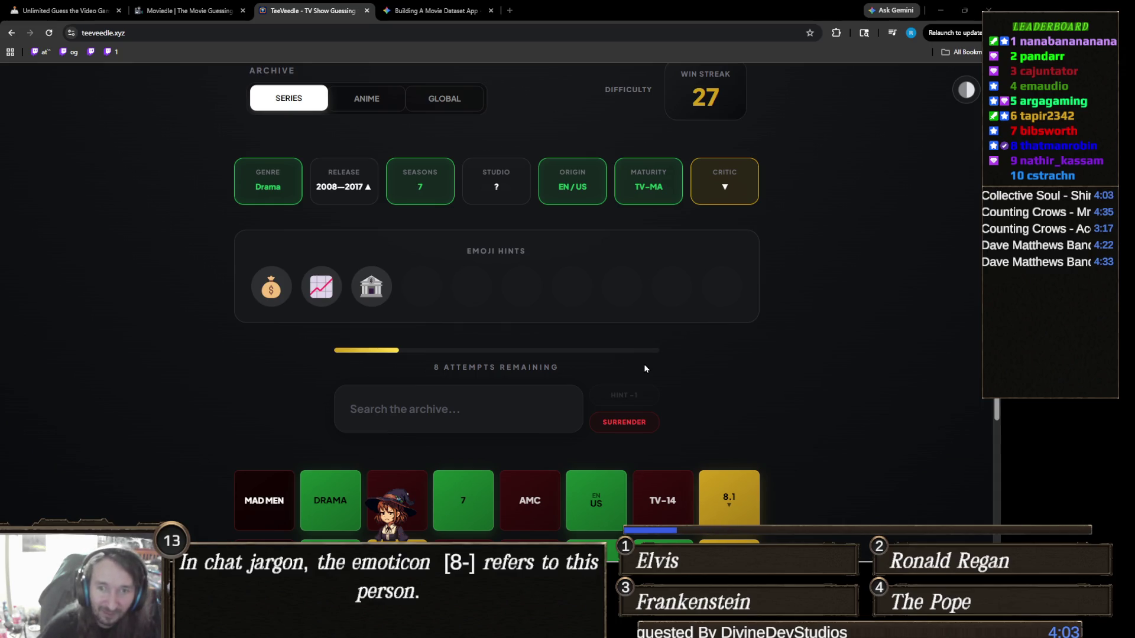
Search 'bill' and submit Billions as the winning guess
left_click(487, 405)
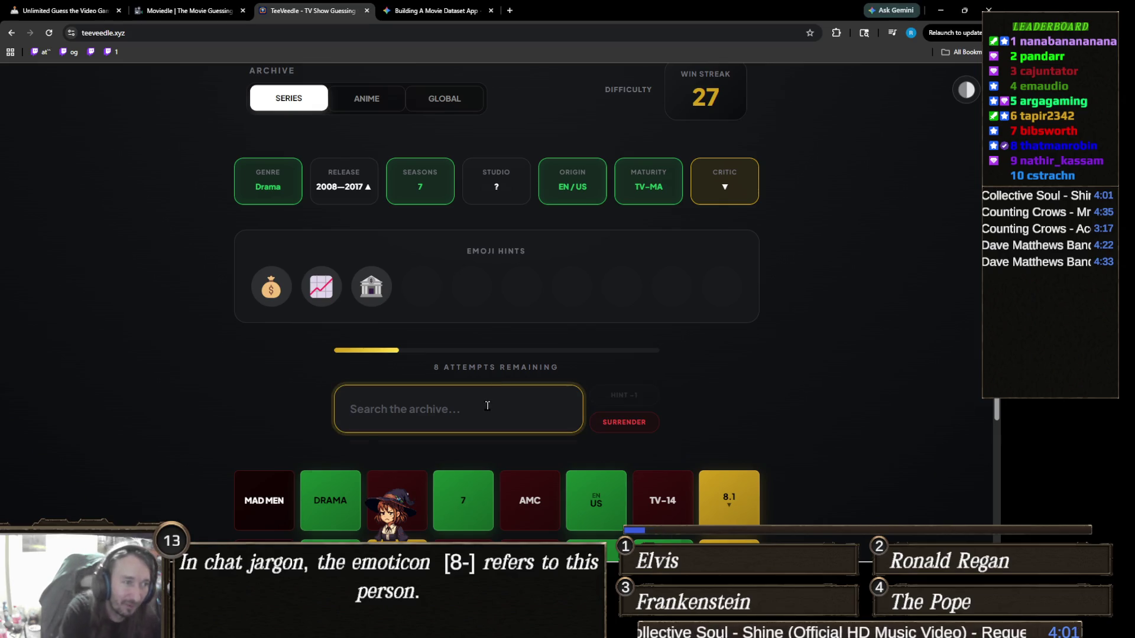
type("bill")
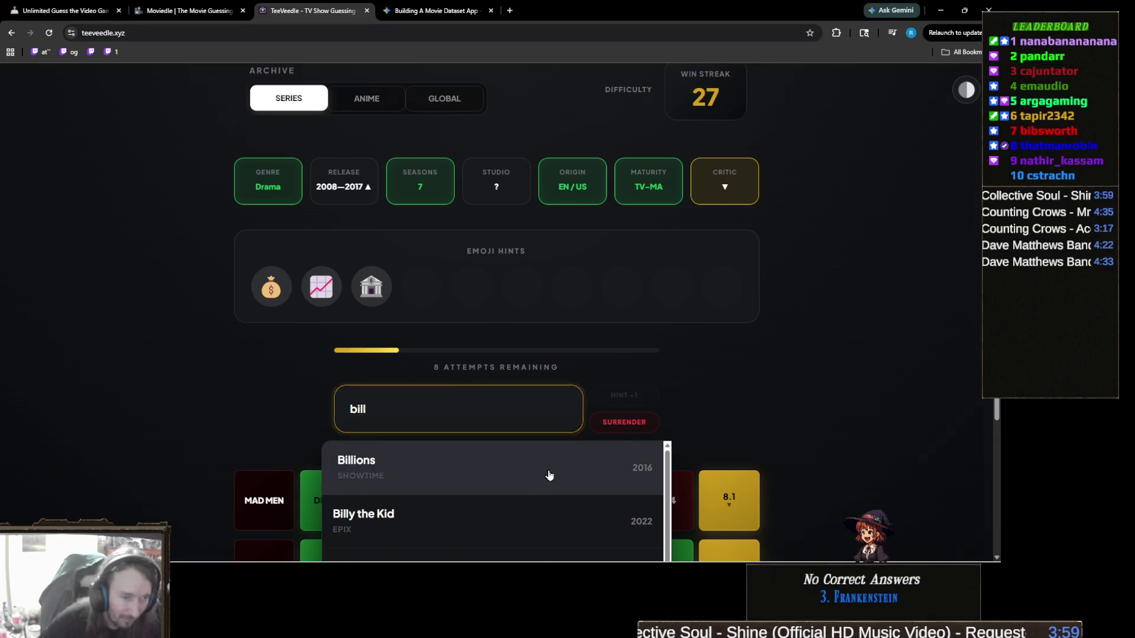
left_click(547, 475)
scroll(703, 270, "up", 3)
scroll(712, 225, "down", 2)
Continue to the next puzzle with the star emoji hint and 10 attempts
left_click(544, 466)
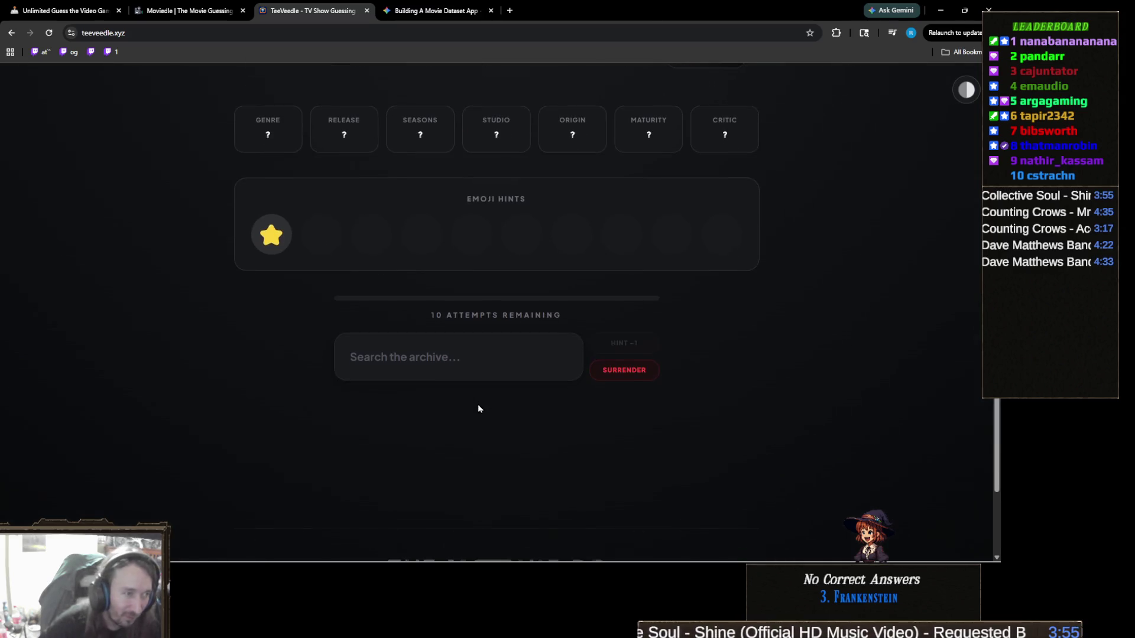
left_click(529, 358)
scroll(511, 444, "up", 1)
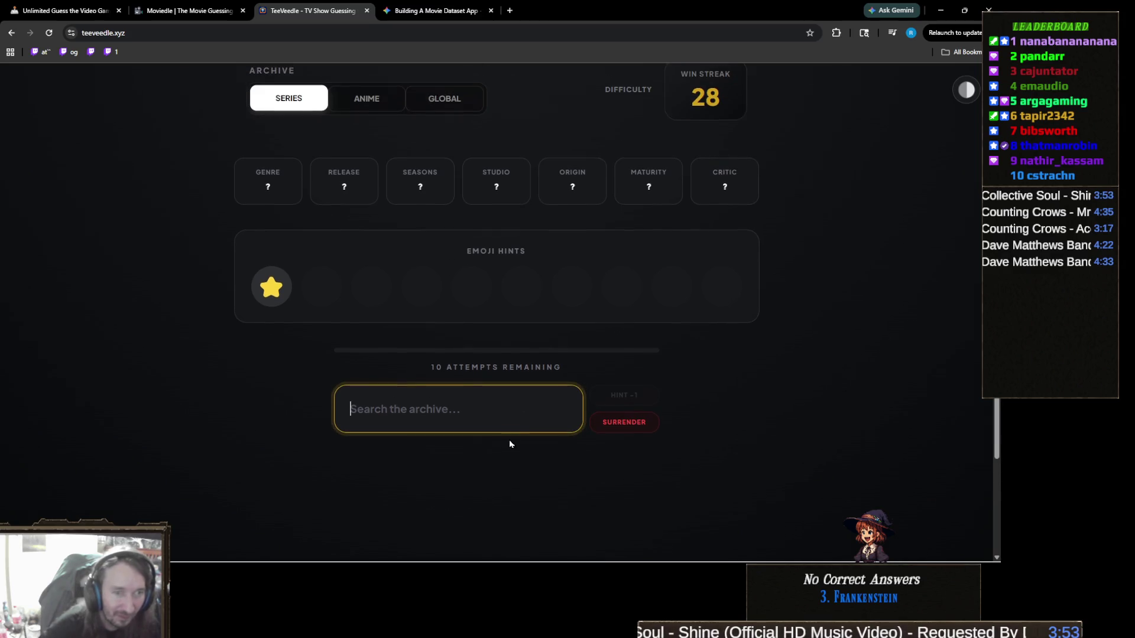
scroll(509, 430, "down", 1)
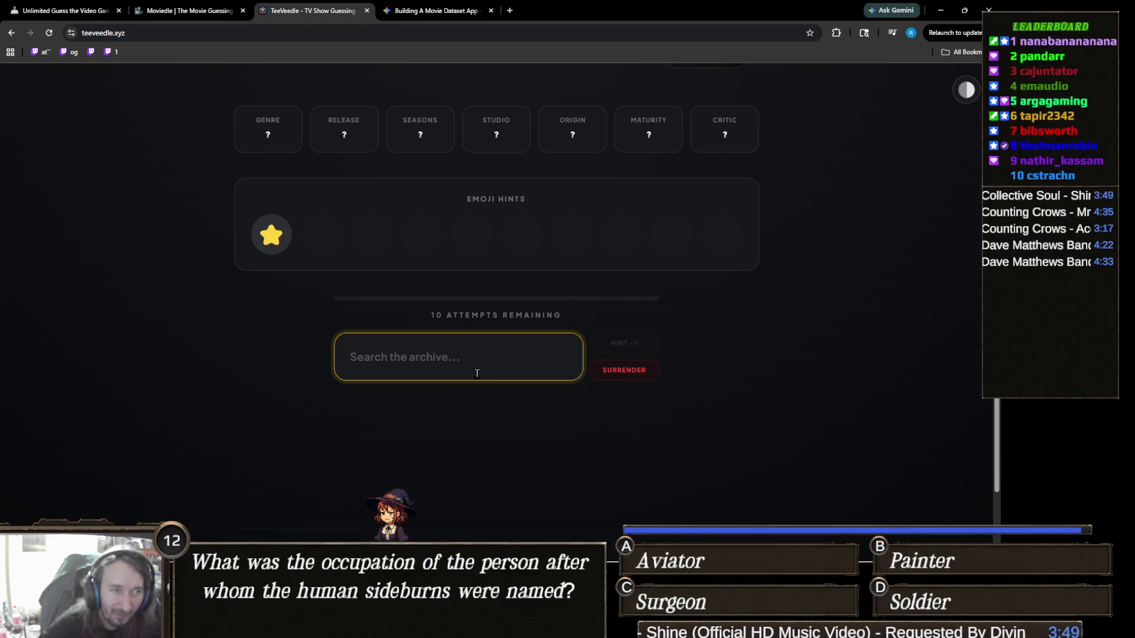
left_click(434, 421)
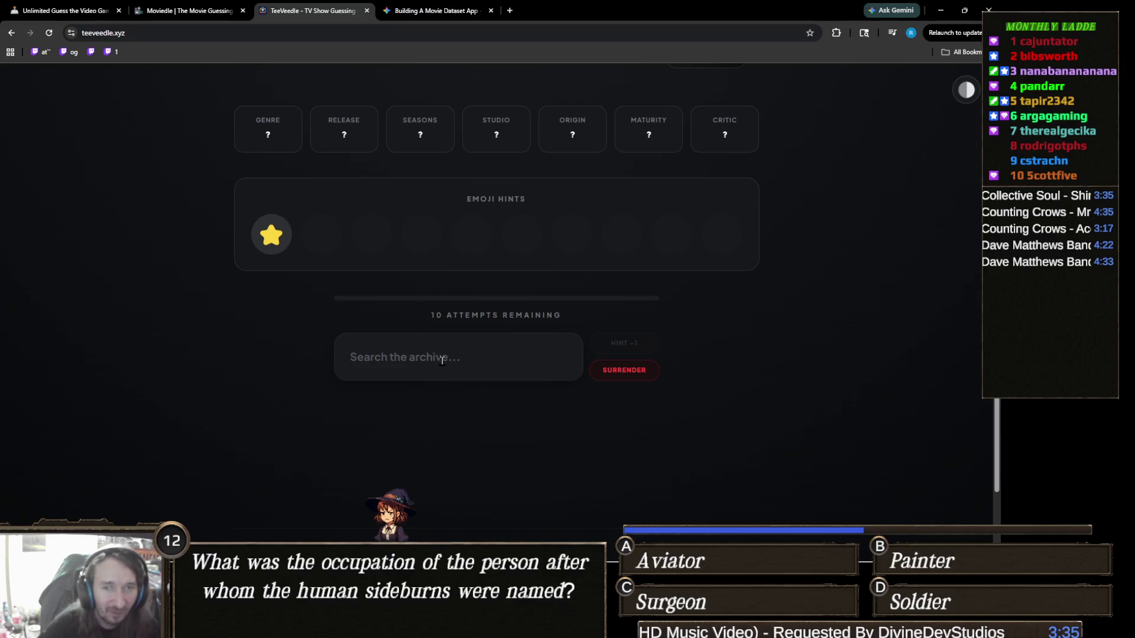
scroll(476, 347, "up", 3)
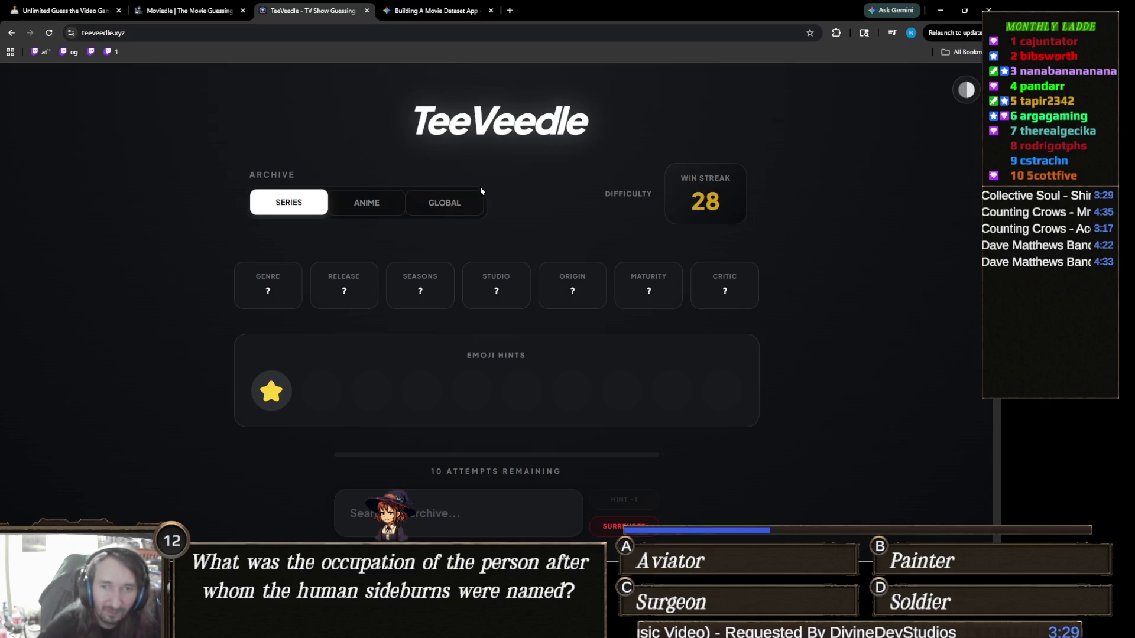
scroll(580, 263, "down", 1)
scroll(580, 262, "down", 1)
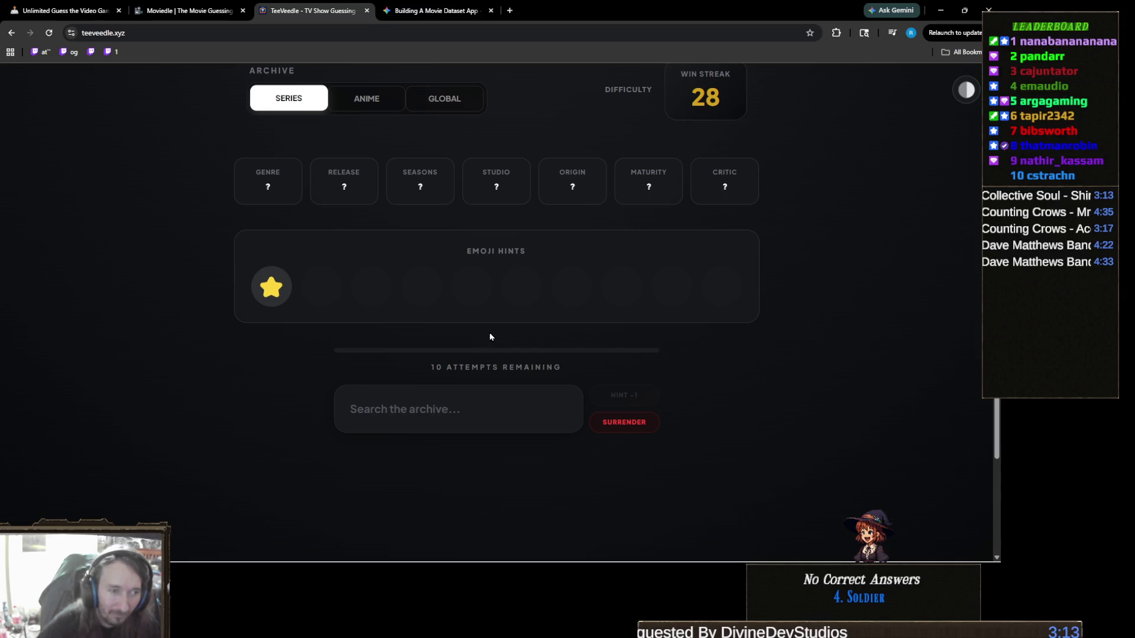
left_click(480, 397)
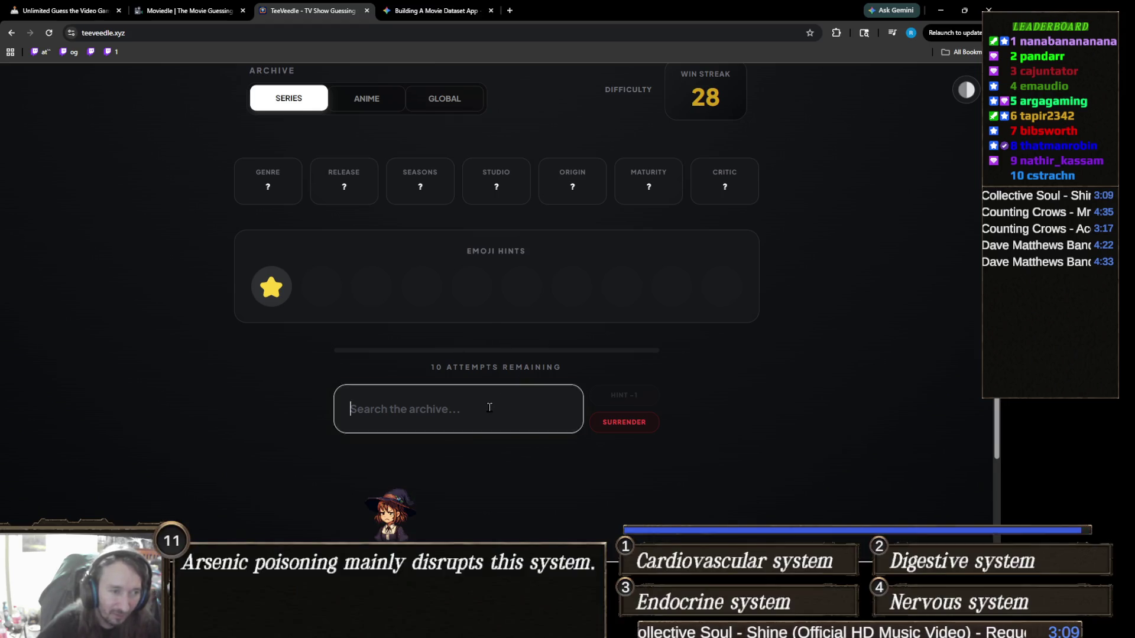
Search 'stargi', submit DC's Stargirl, and review its winning result card
type("starg")
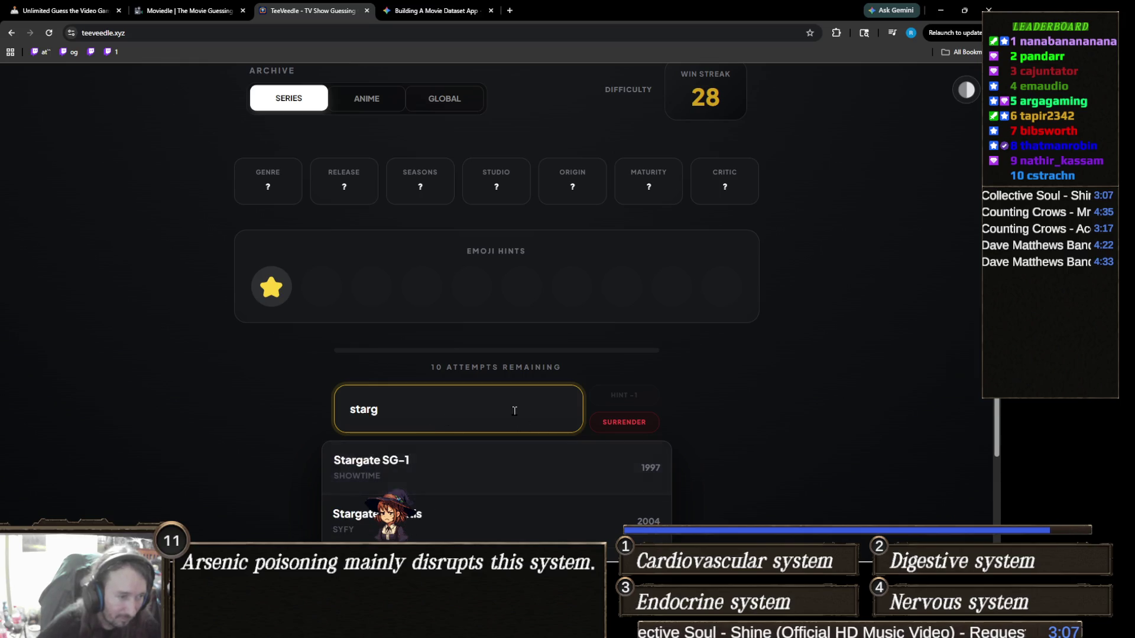
scroll(487, 407, "down", 2)
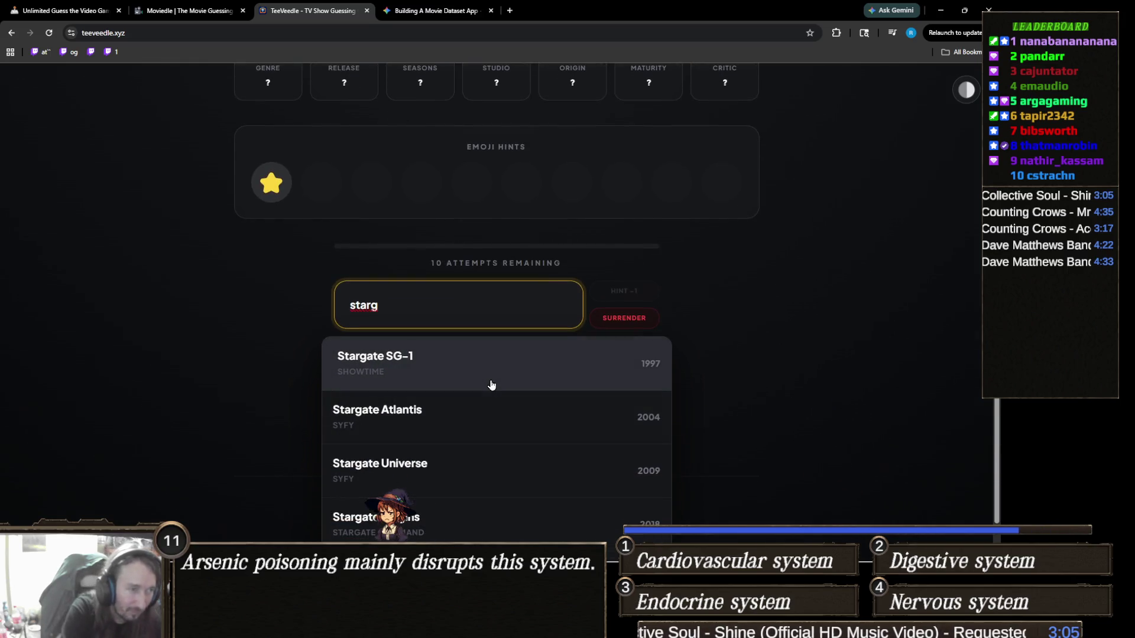
type("i")
left_click(389, 380)
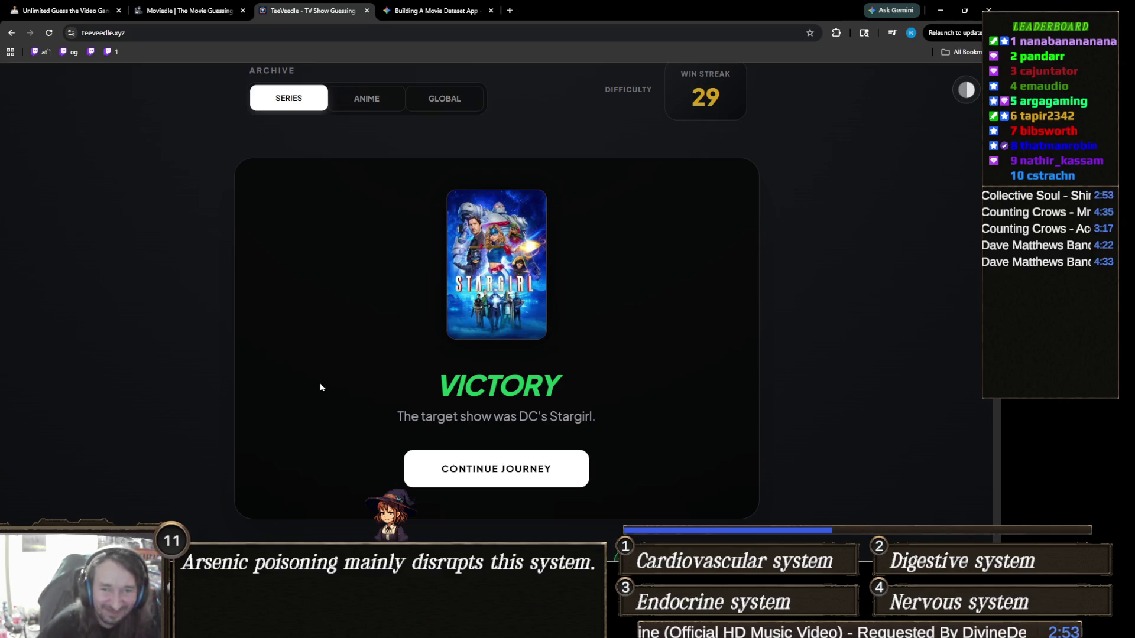
scroll(507, 375, "down", 2)
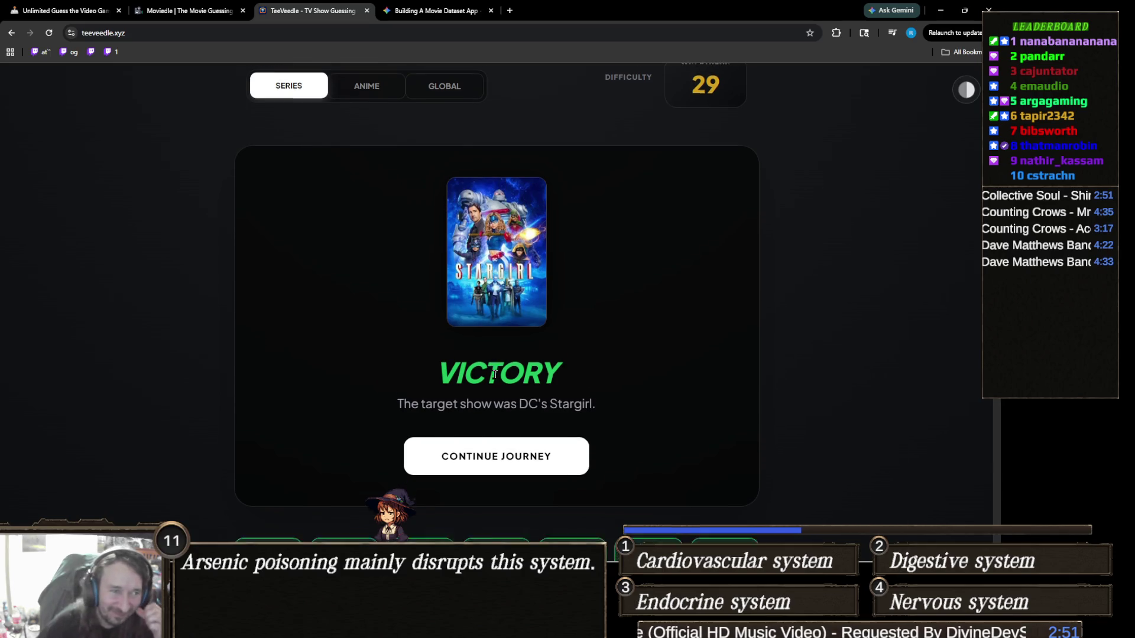
scroll(506, 374, "up", 2)
scroll(507, 370, "down", 2)
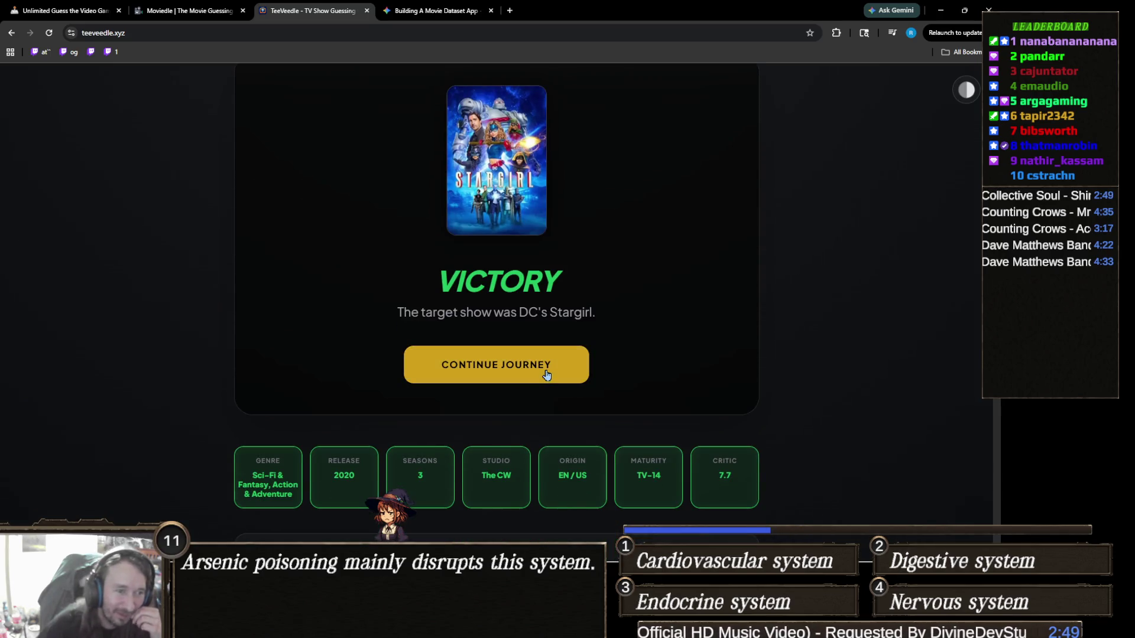
Continue to a new puzzle with a single emoji hint and 10 attempts remaining
left_click(544, 372)
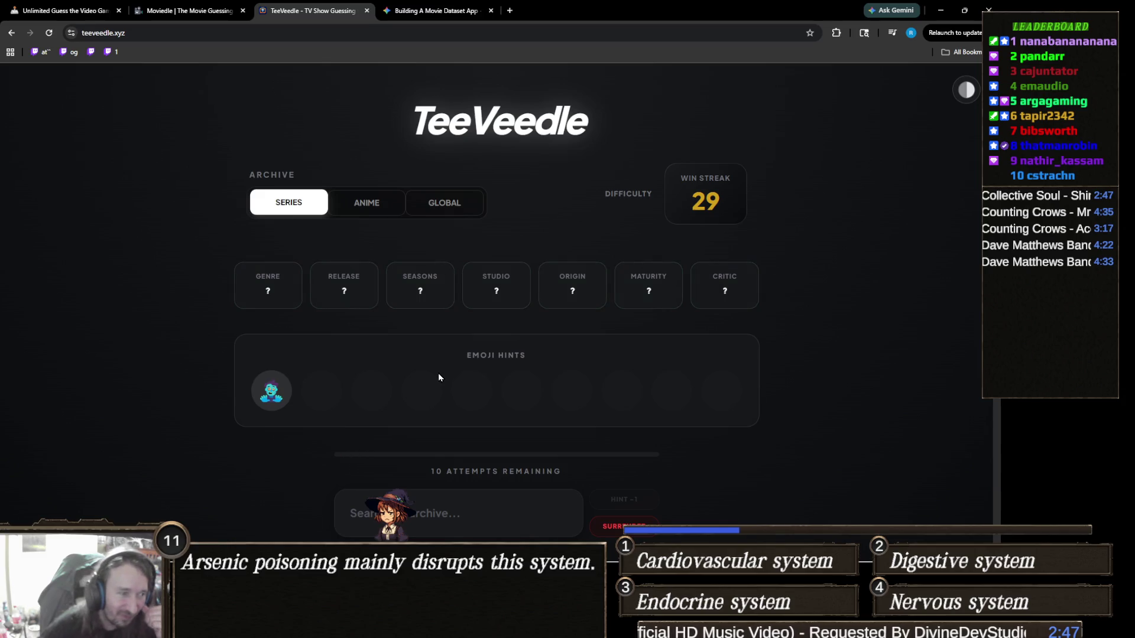
scroll(438, 371, "down", 1)
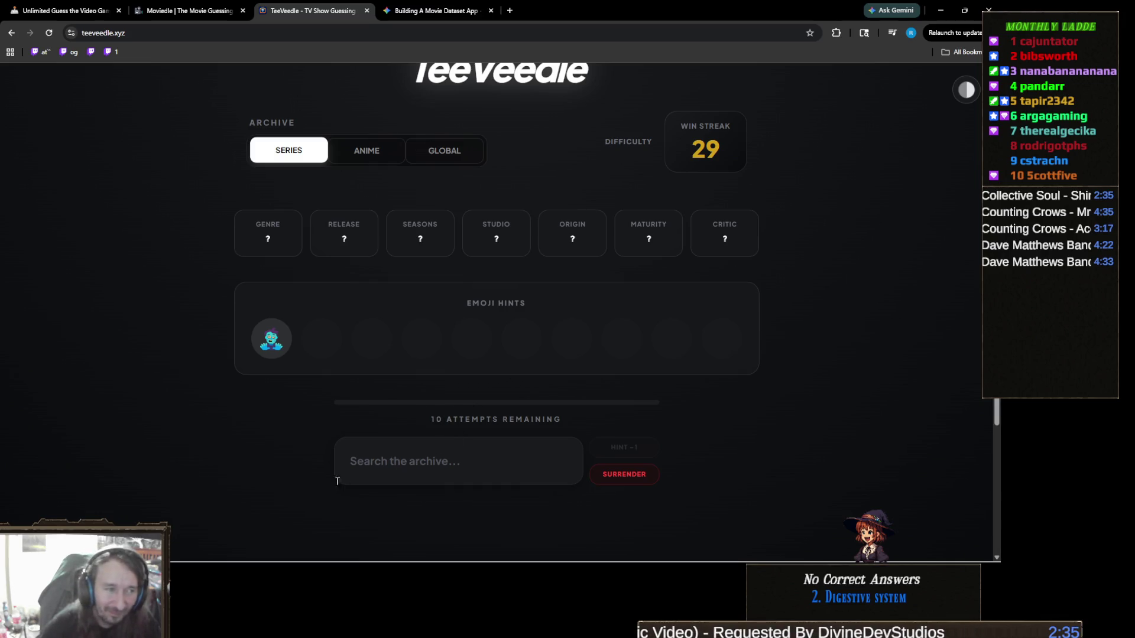
left_click(480, 460)
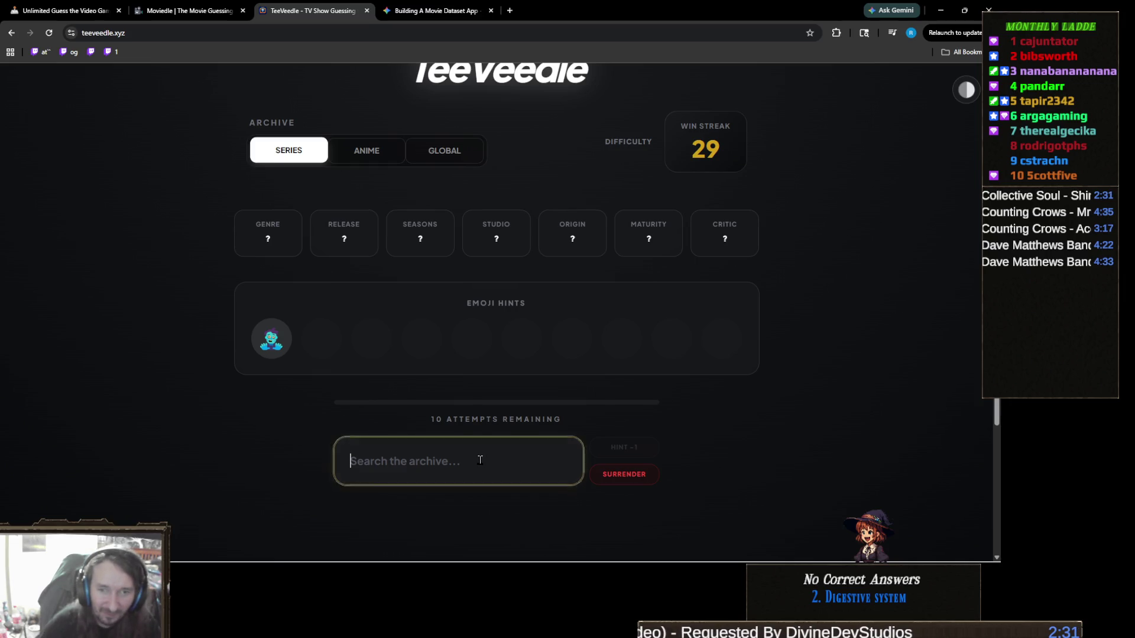
Guess 'The Walking Dead' in TeeVeedle, raising the win streak to 30
type("the wal")
key("Return")
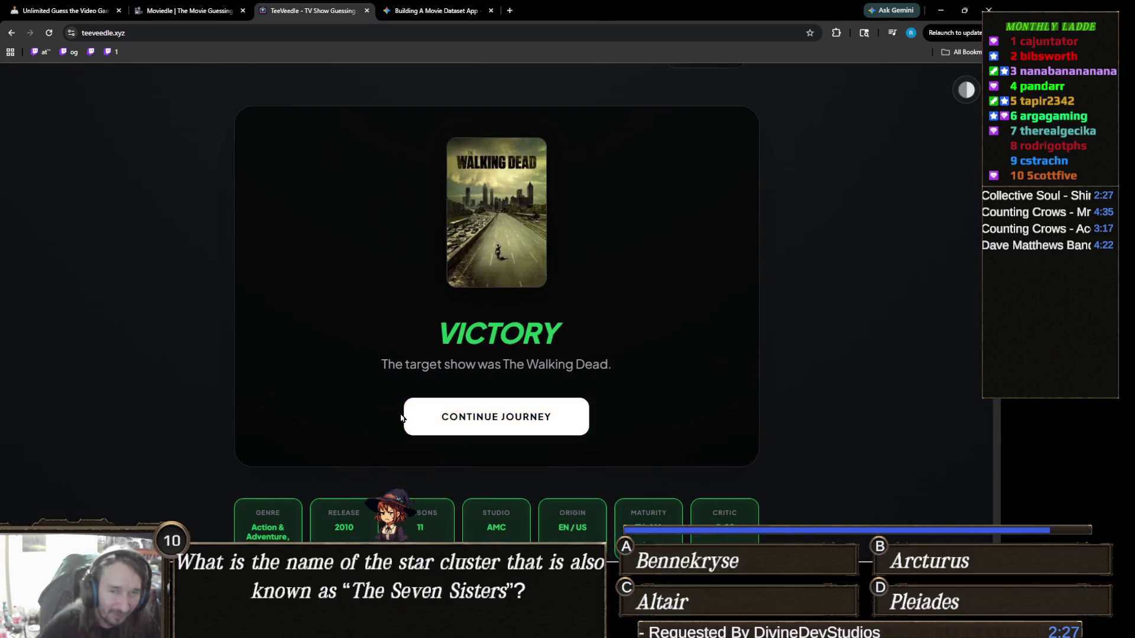
scroll(399, 447, "up", 1)
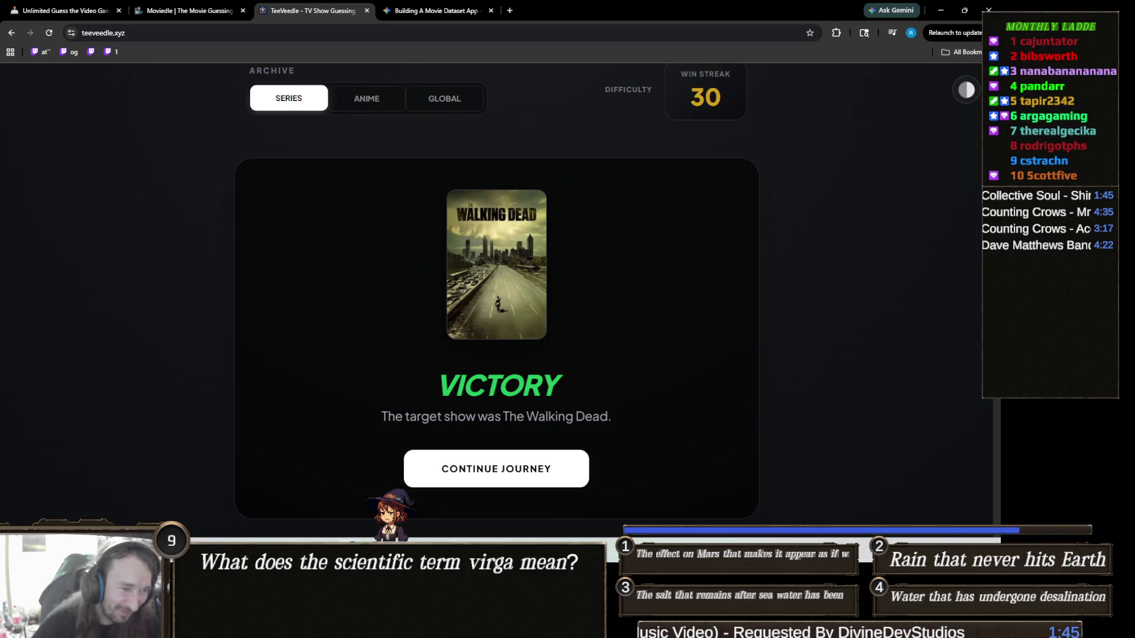
Go back to Unity and bring up the EnemyControllerEditor.cs script
key("alt+Tab")
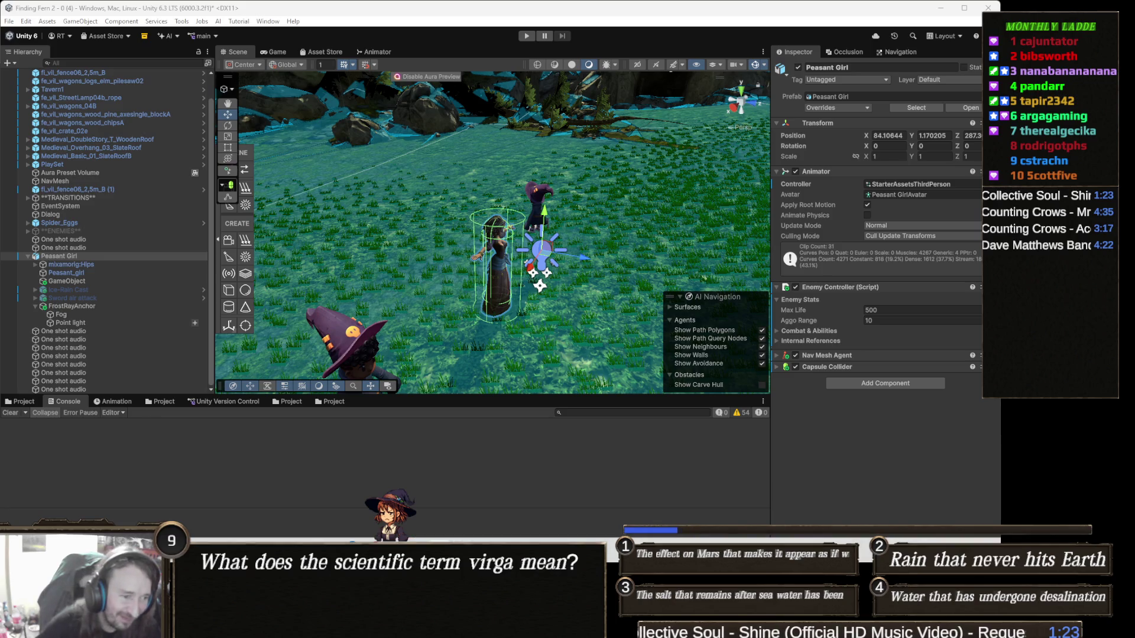
left_click(461, 471)
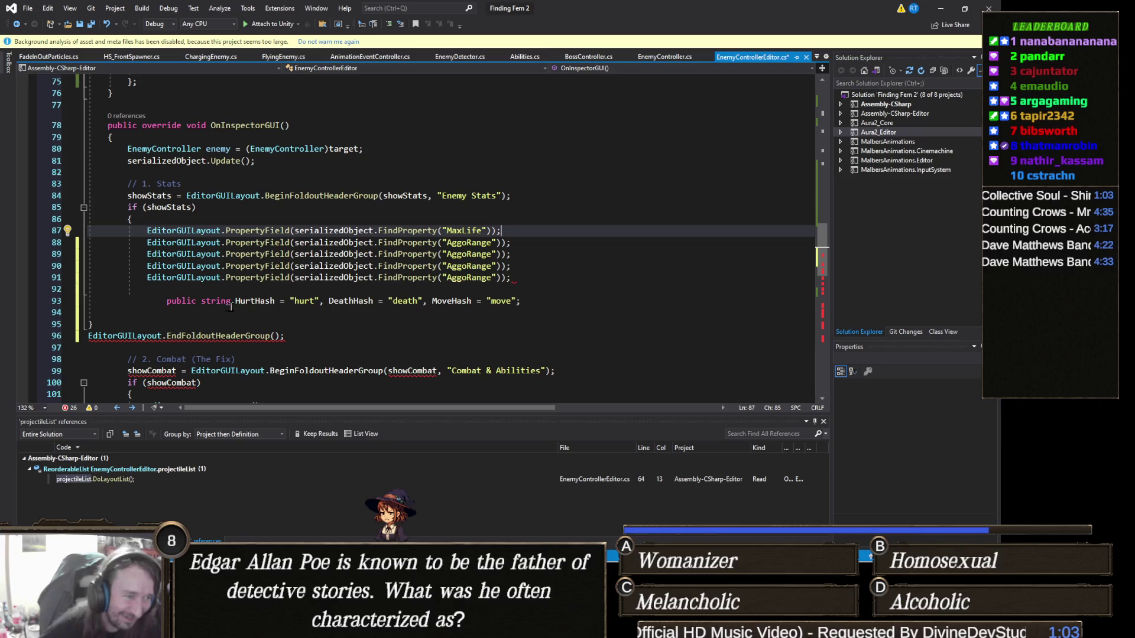
Replace the duplicate AggoRange lookups on lines 89 and 90 with DeathHash and MoveHash
double_click(260, 302)
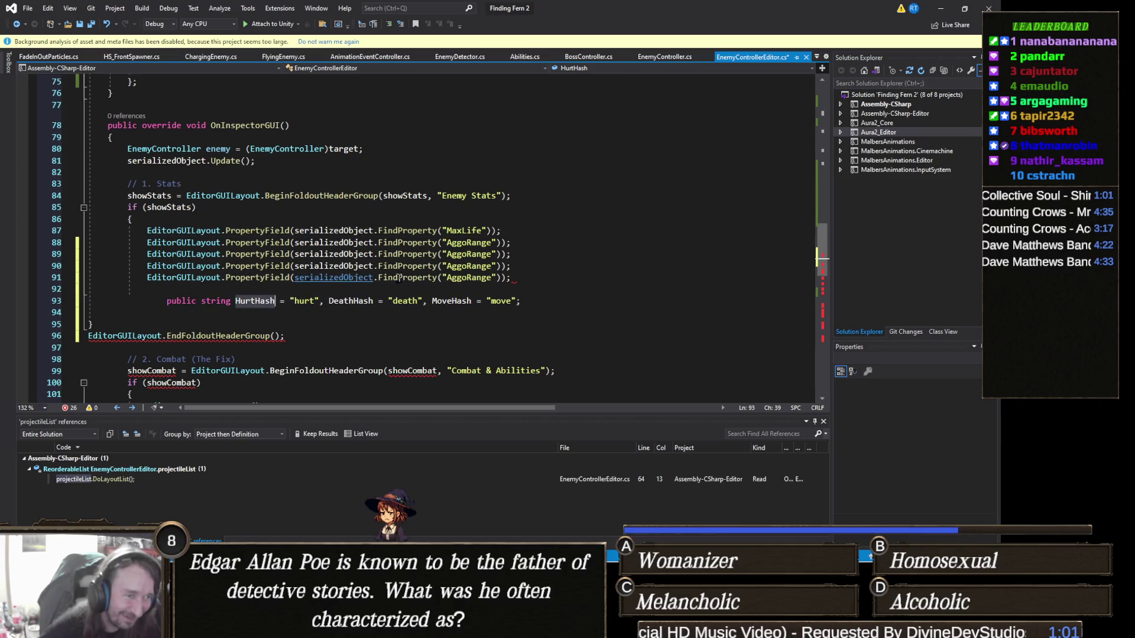
key("ctrl+c")
double_click(475, 254)
key("ctrl+v")
key("ctrl+minus")
key("ctrl+c")
double_click(473, 254)
key("ctrl+v")
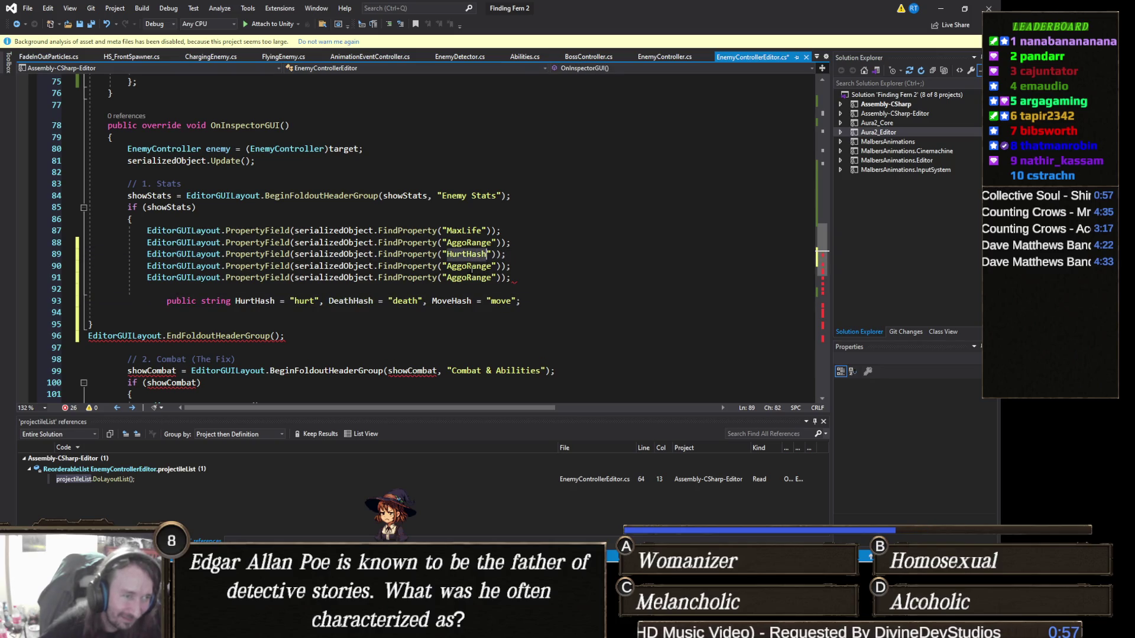
double_click(451, 301)
double_click(469, 266)
key("ctrl+v")
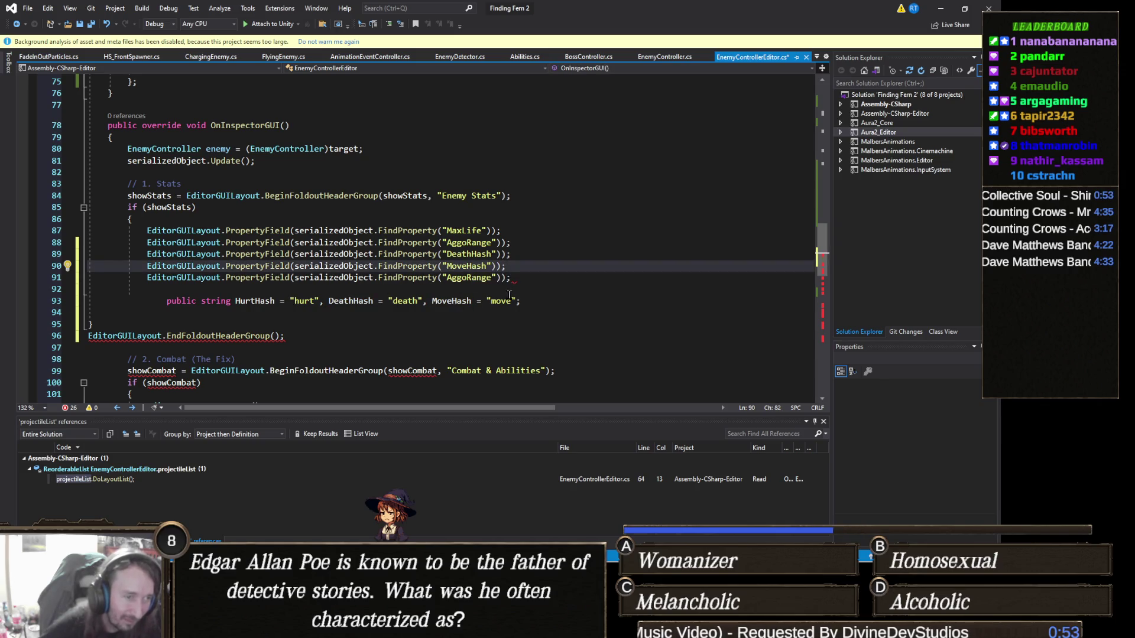
Delete the leftover string declaration and the extra unwanted lines
left_click_drag(527, 301, 173, 293)
key("shift+Up")
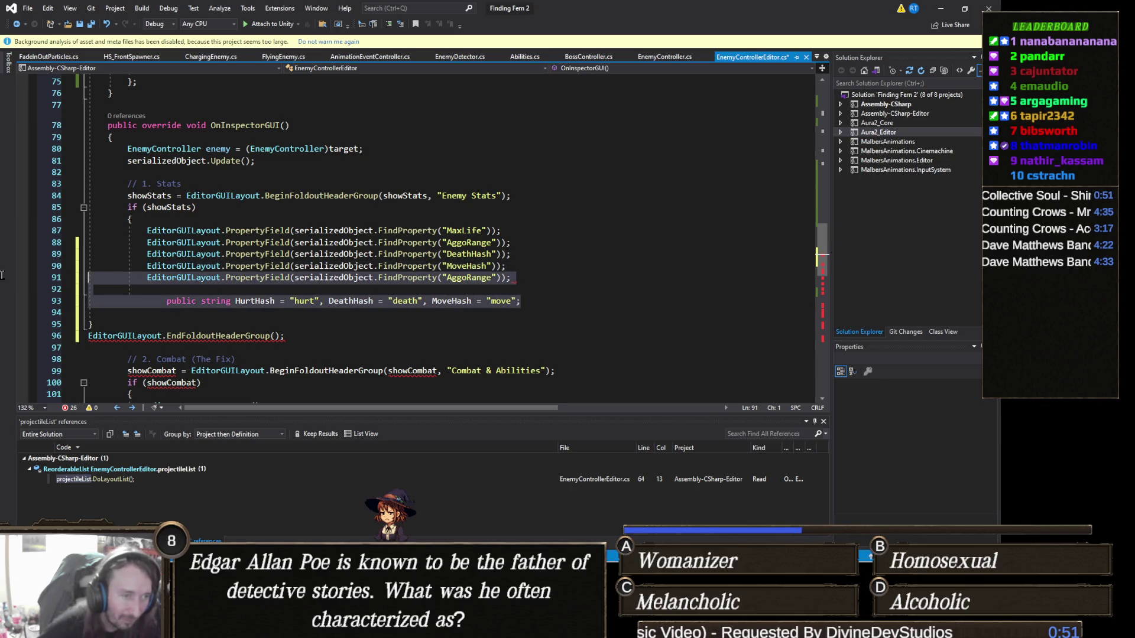
key("Delete")
key("BackSpace")
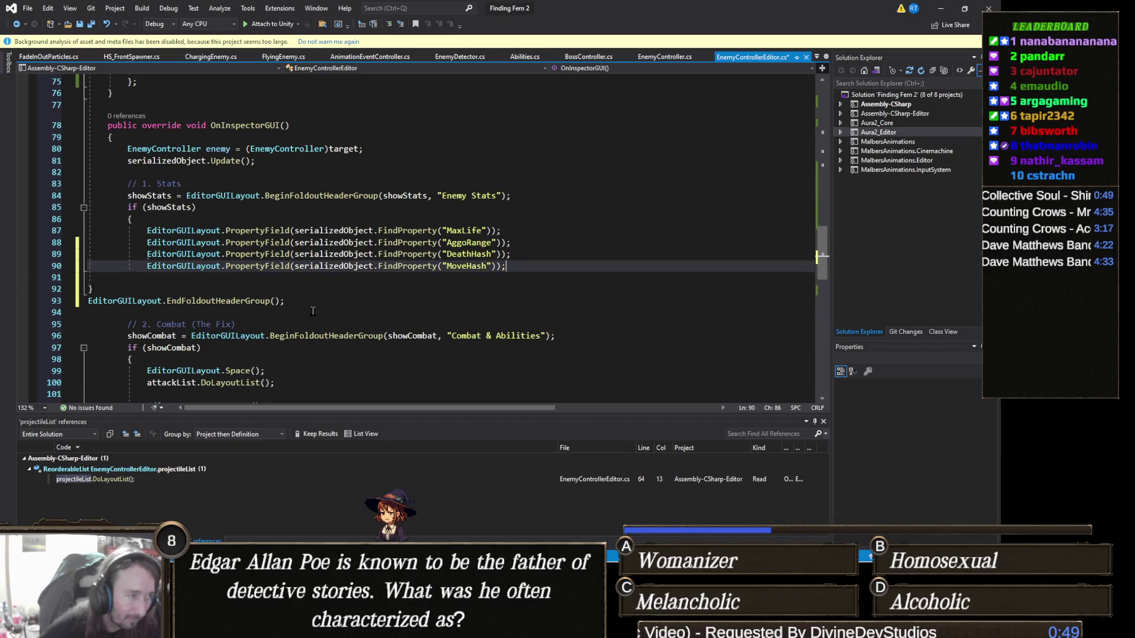
Add a closing brace after line 90, save, and remove the extra brace lines
key("Return")
type("}")
key("ctrl+s")
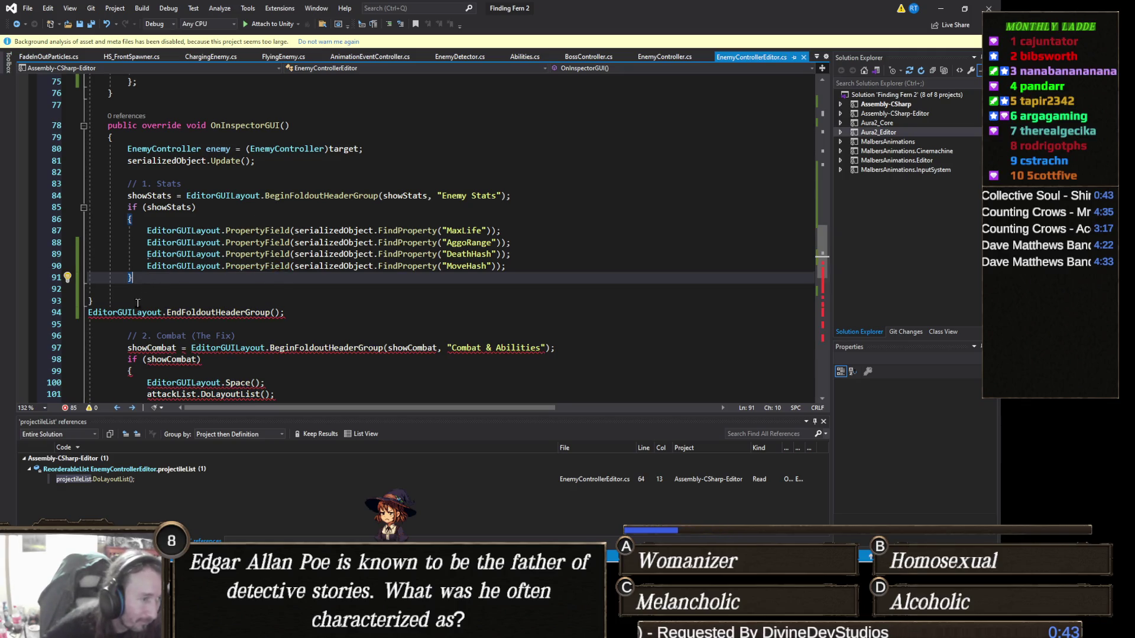
mouse_move(144, 314)
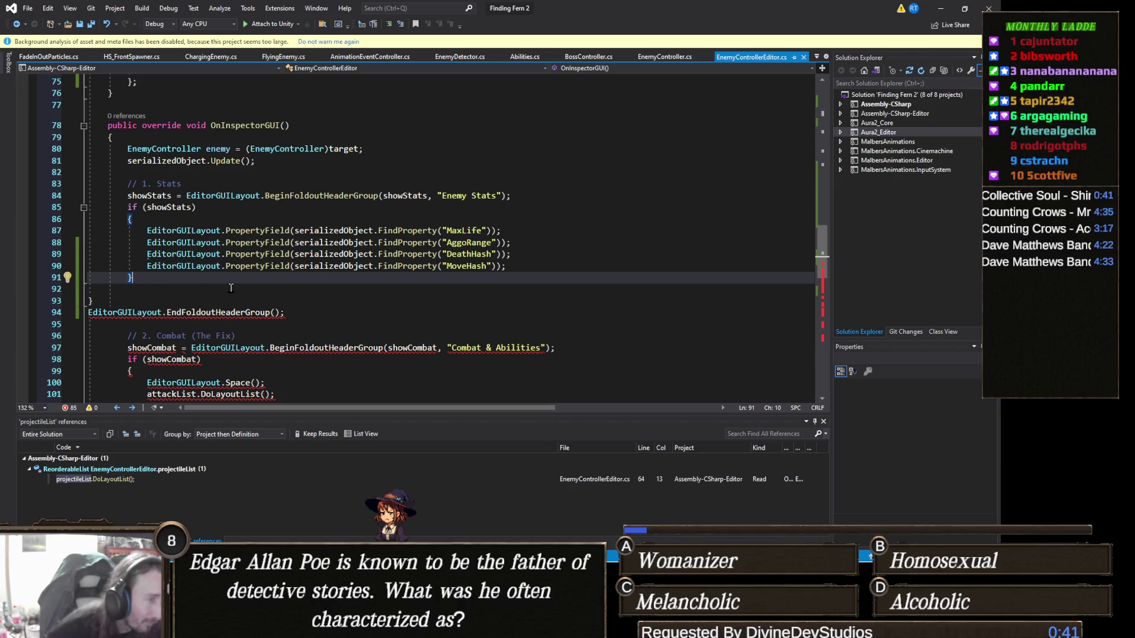
scroll(230, 288, "up", 1)
mouse_move(243, 277)
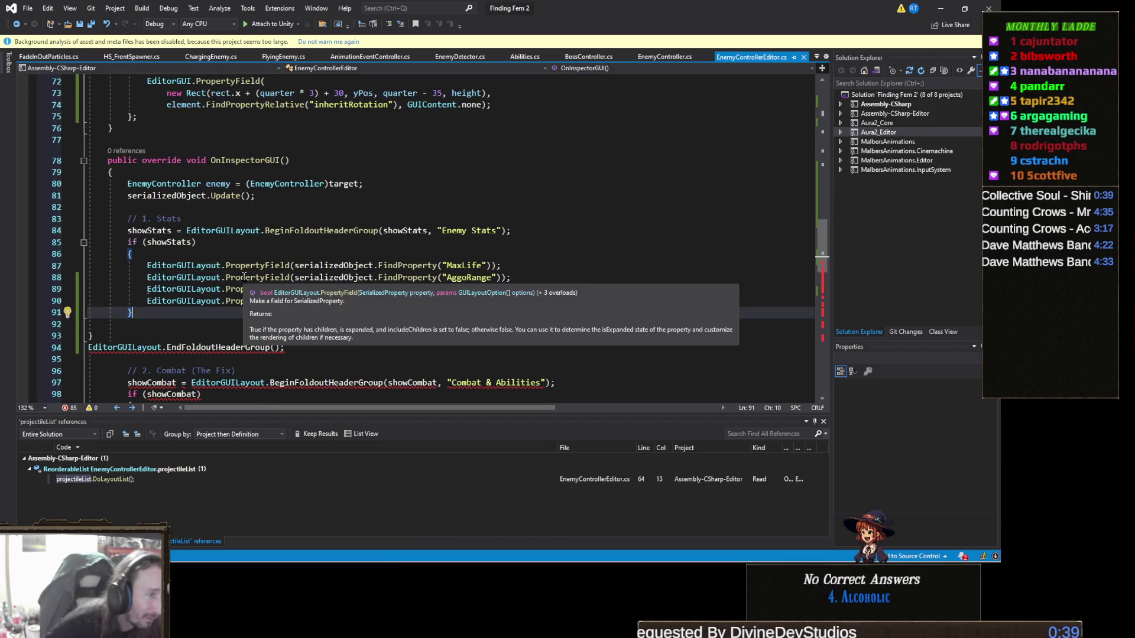
key("Return")
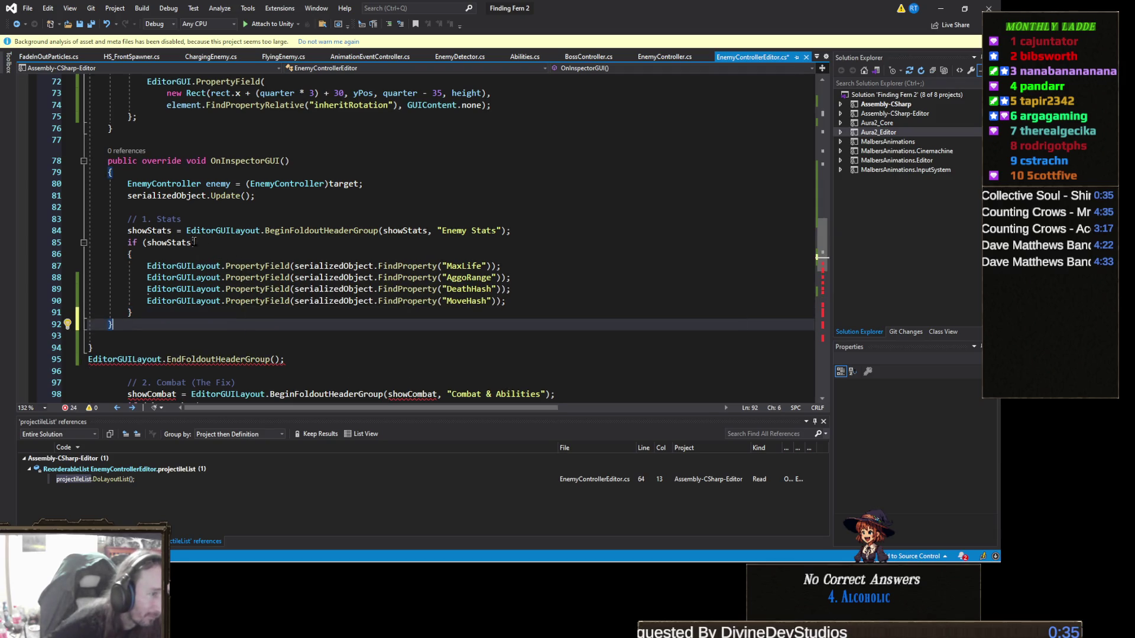
scroll(189, 241, "down", 2)
key("BackSpace")
key("BackSpace")
key("BackSpace")
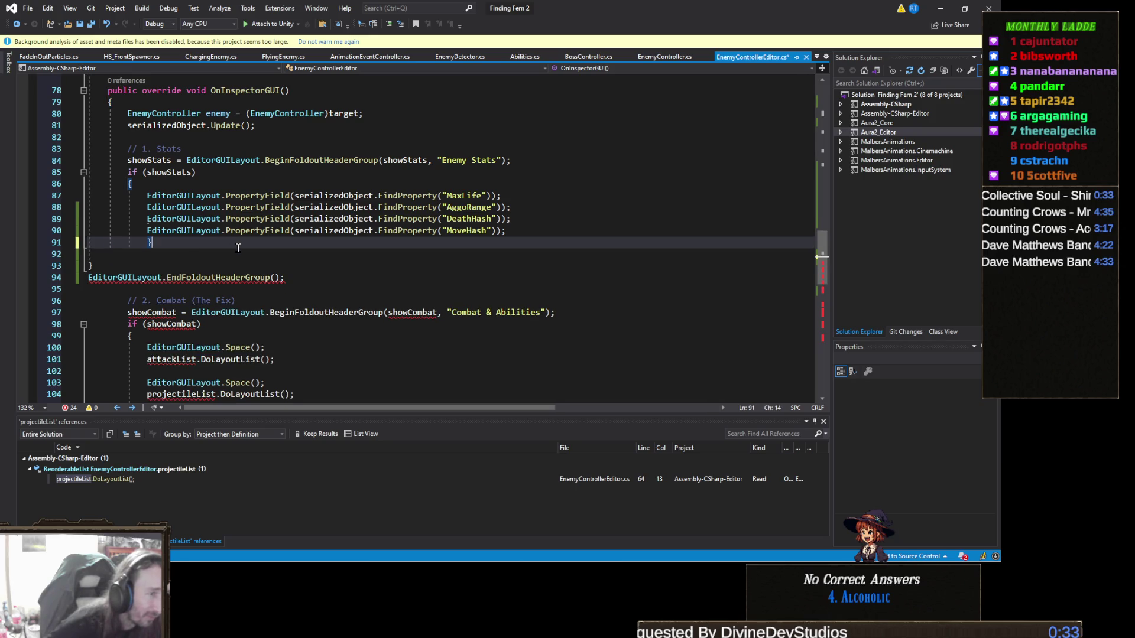
key("Return")
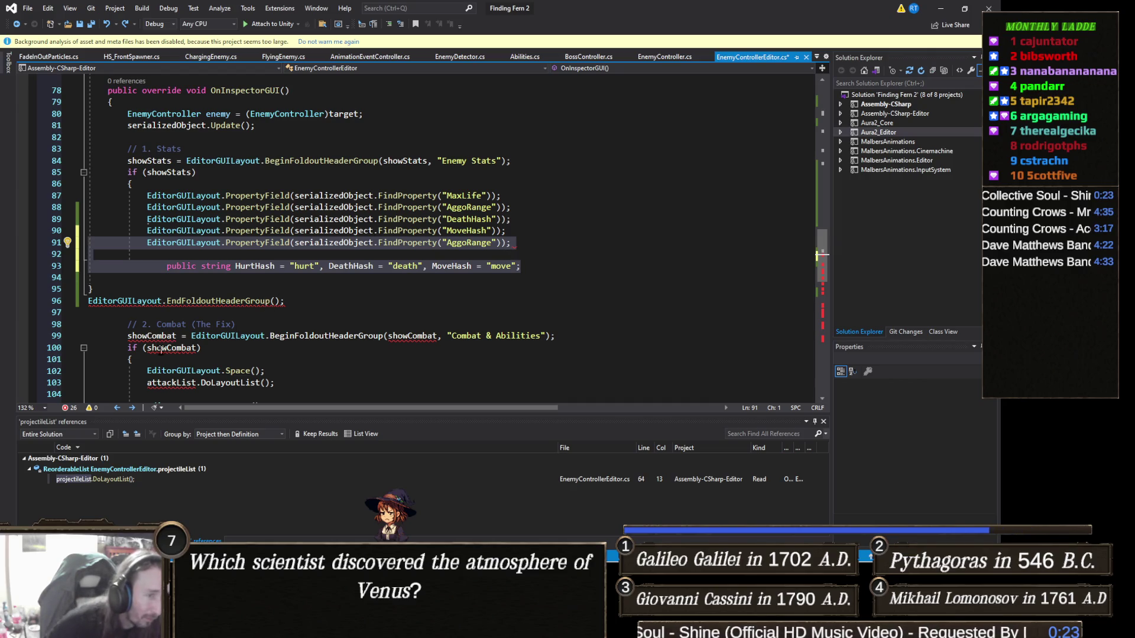
key("Delete")
key("Down")
key("Down")
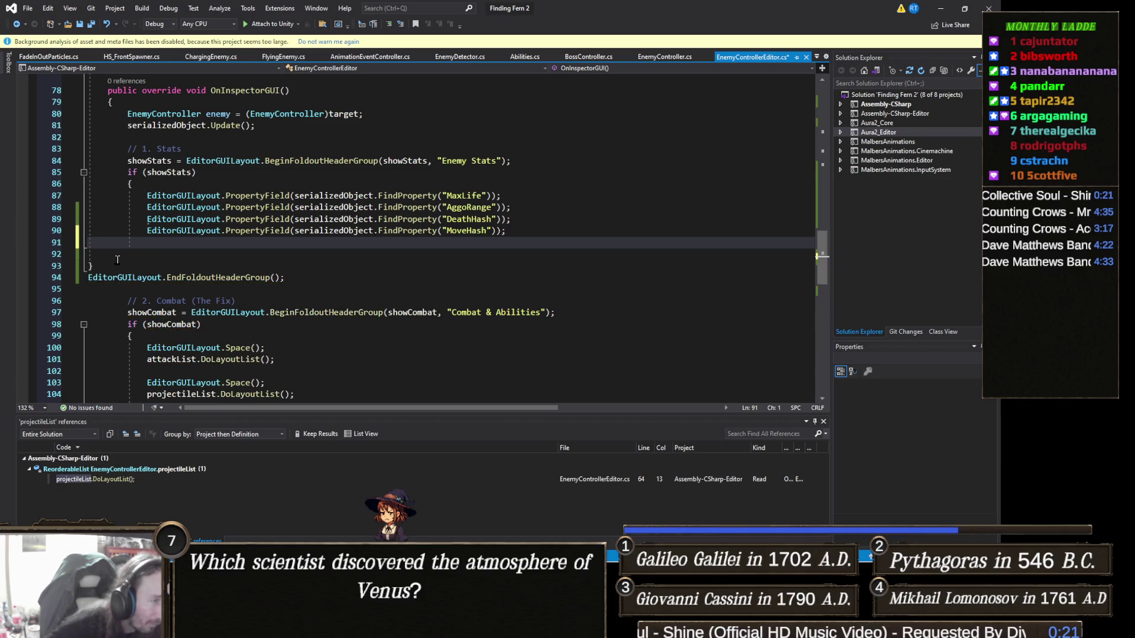
Put the closing brace right after the MoveHash field and remove the stray brace and empty line
left_click(195, 266)
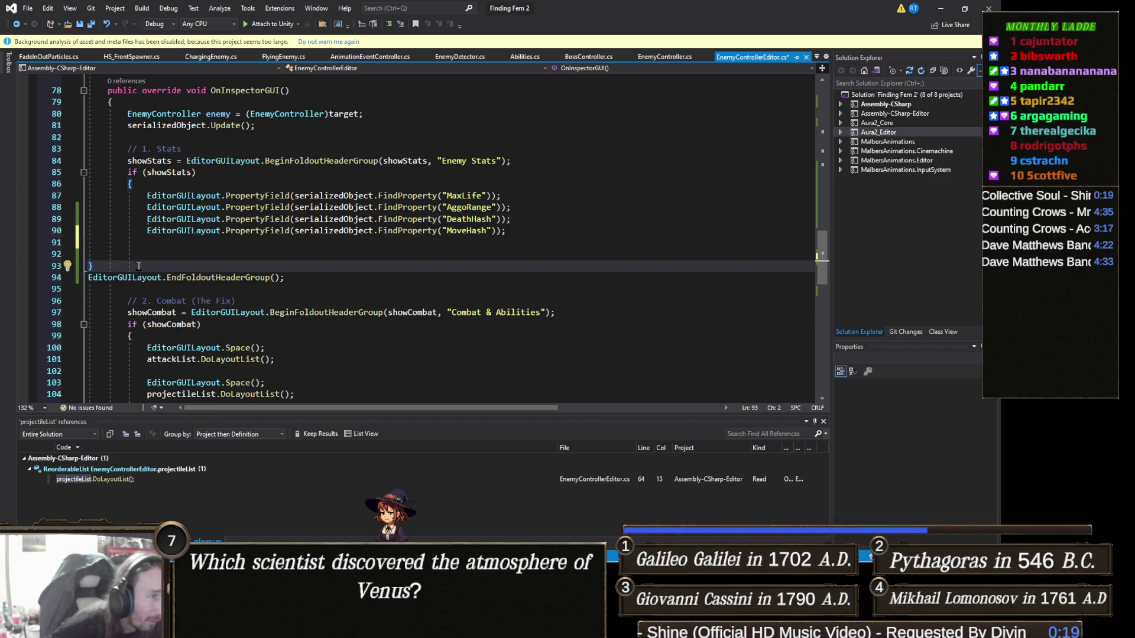
scroll(195, 304, "up", 1)
scroll(195, 304, "up", 1)
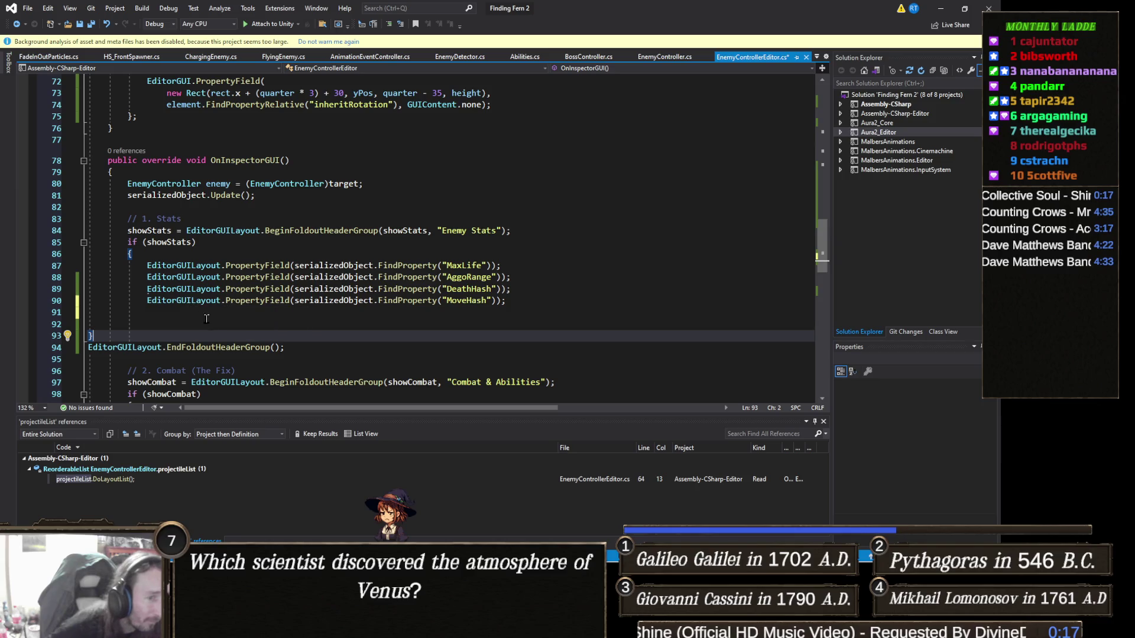
left_click(517, 301)
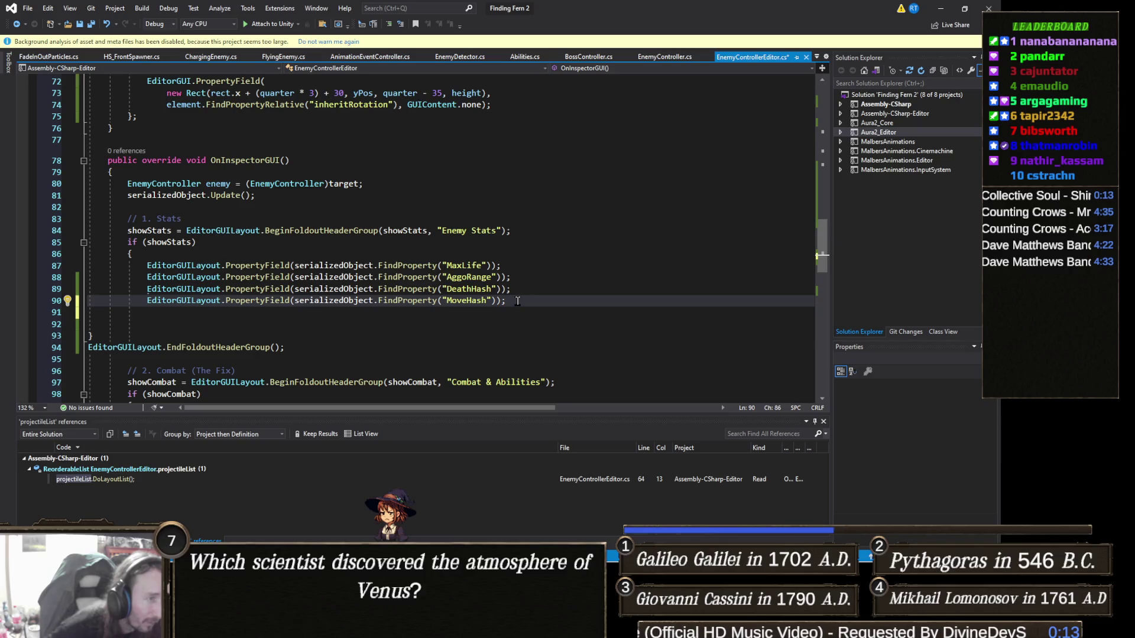
key("Down")
type("}")
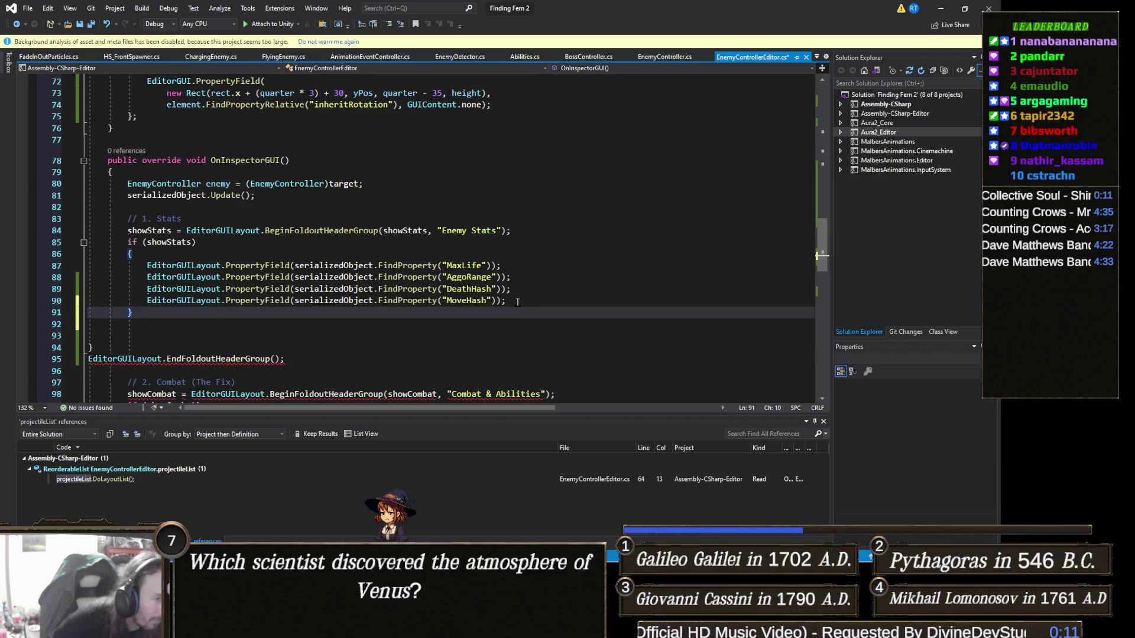
key("Return")
key("Down")
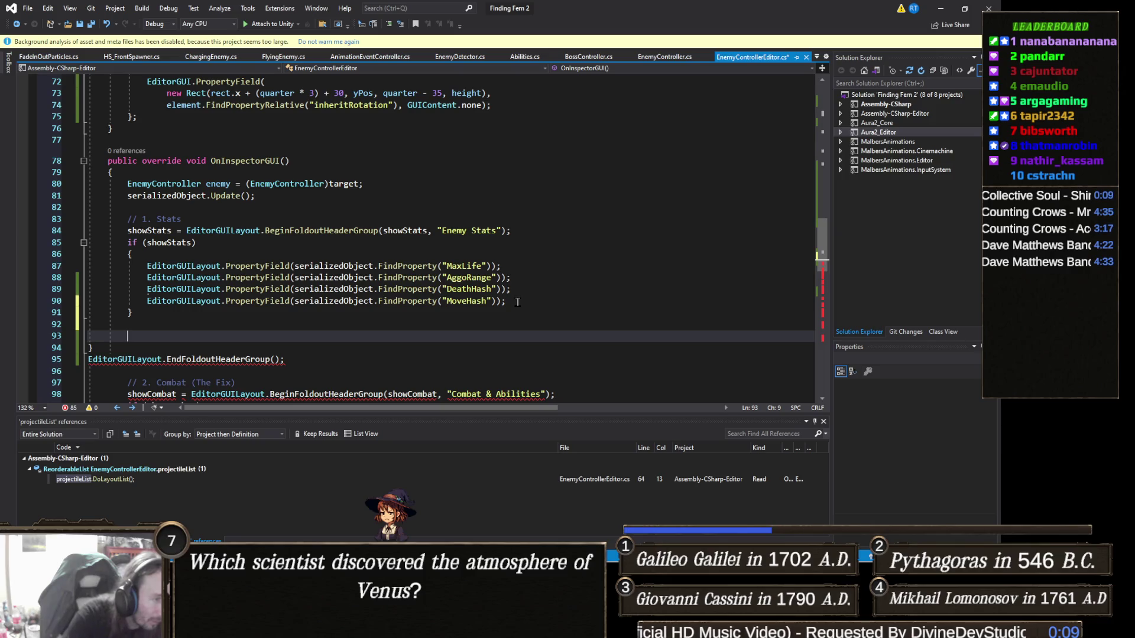
key("Down")
key("BackSpace")
key("ctrl+z")
key("ctrl+z")
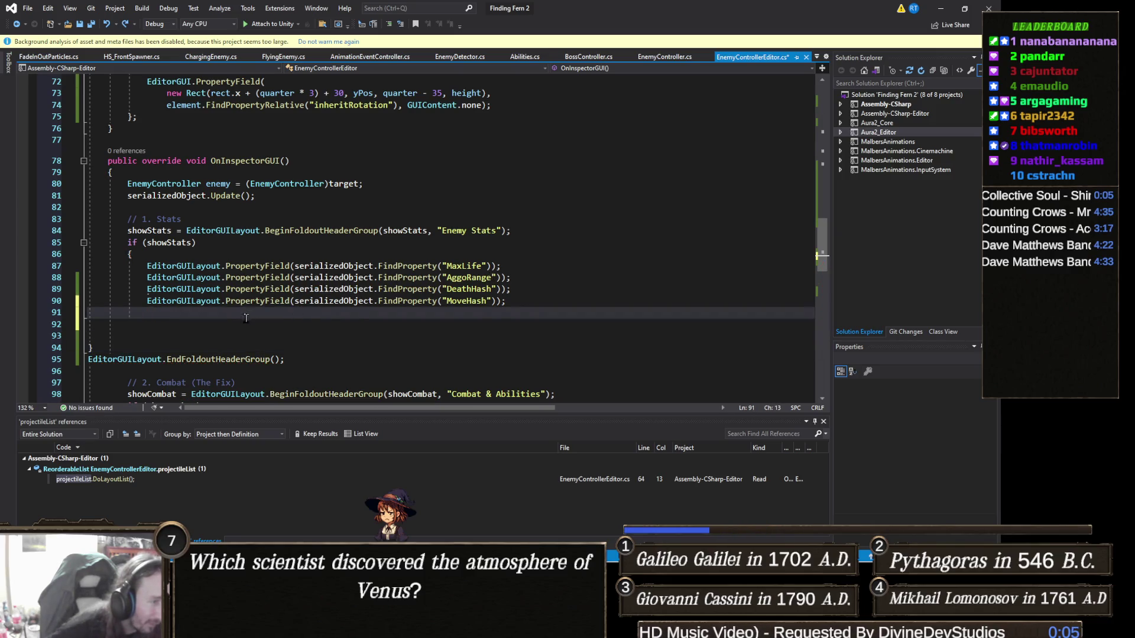
key("BackSpace")
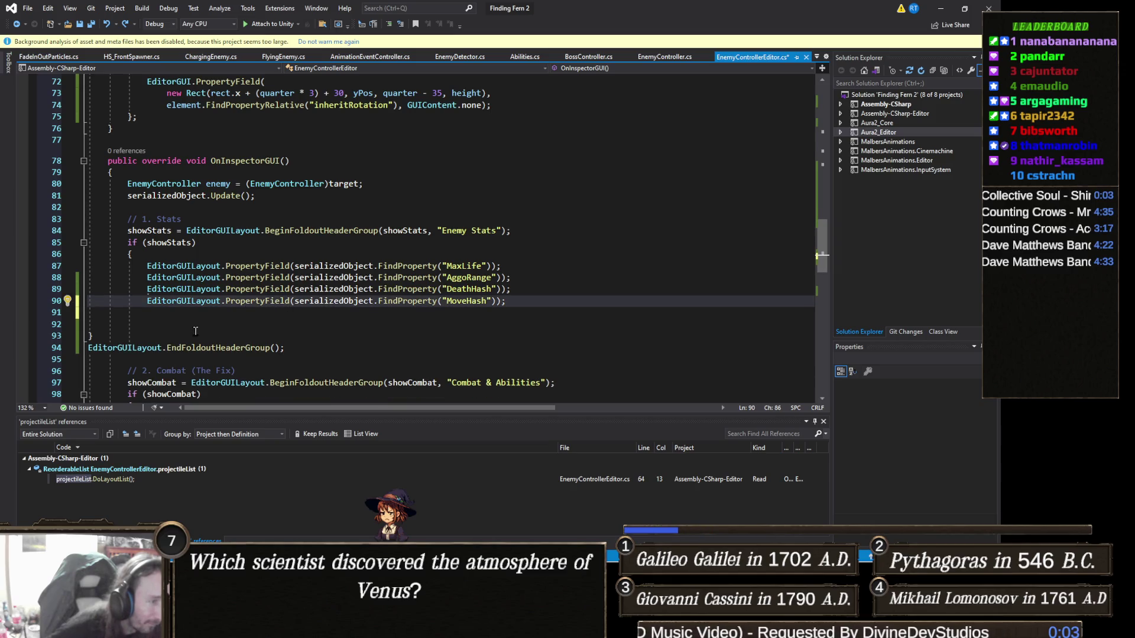
Indent the closing brace and the EndFoldoutHeaderGroup line, then save the script
left_click(90, 335)
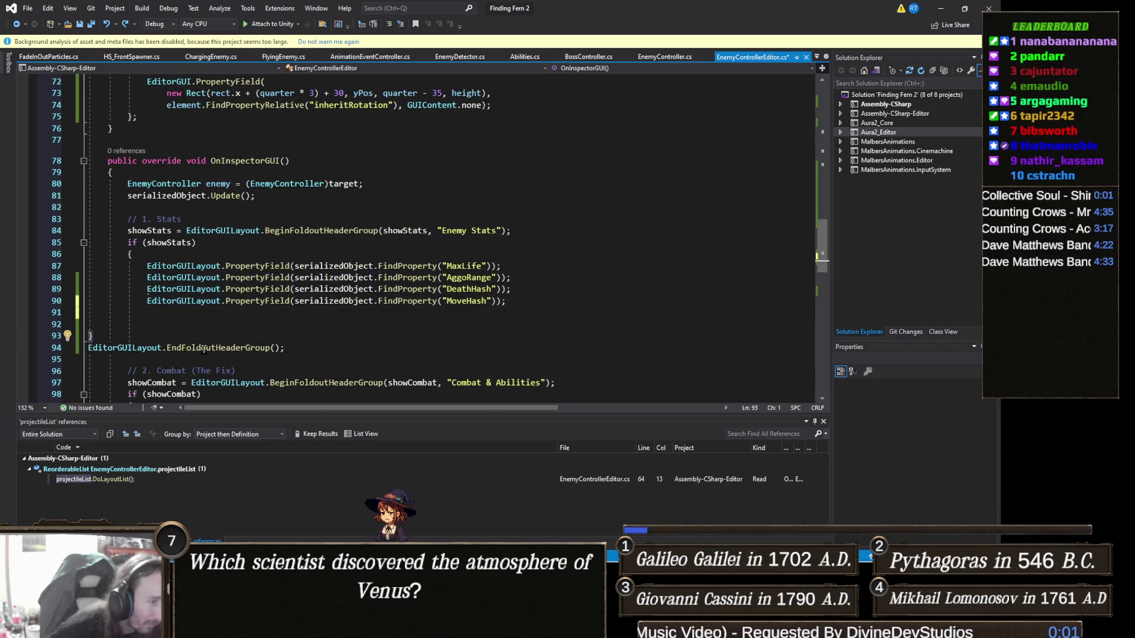
key("Tab")
key("Tab")
scroll(148, 331, "down", 1)
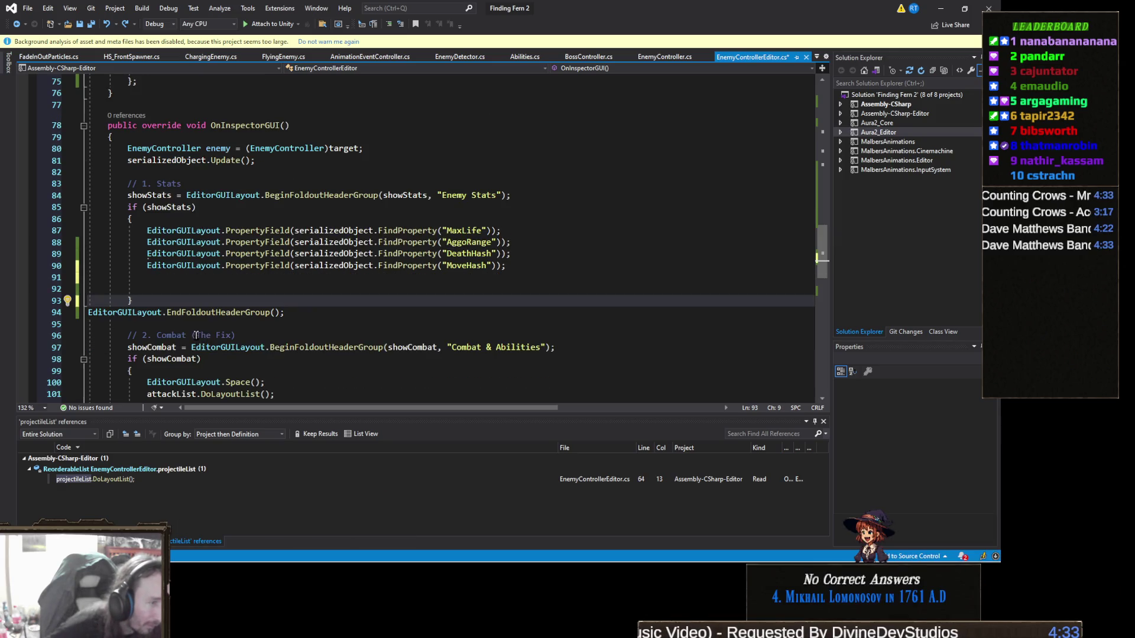
left_click(91, 316)
key("Tab")
key("Tab")
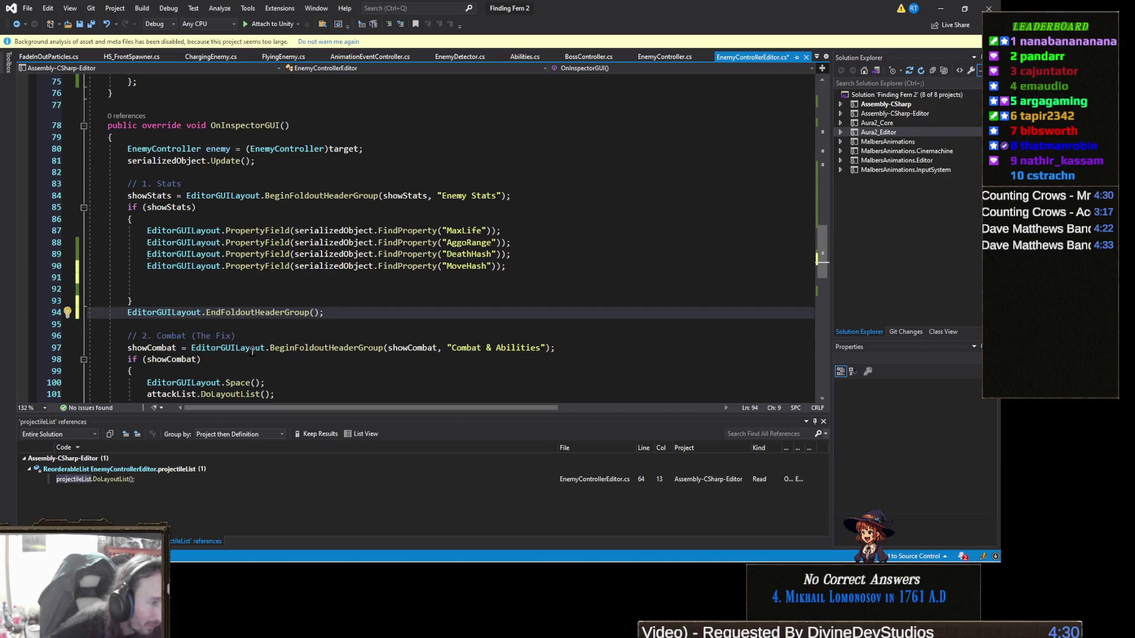
scroll(243, 305, "down", 3)
key("ctrl+s")
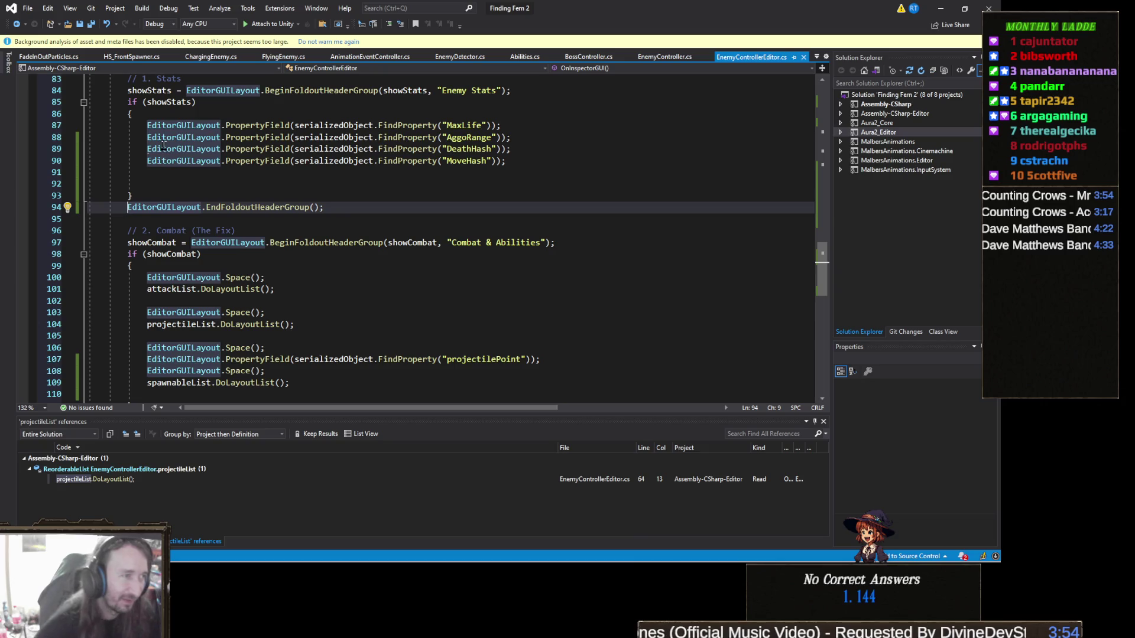
Delete the leftover blank lines inside the stats block and save
left_click(164, 179)
left_click_drag(164, 179, 54, 171)
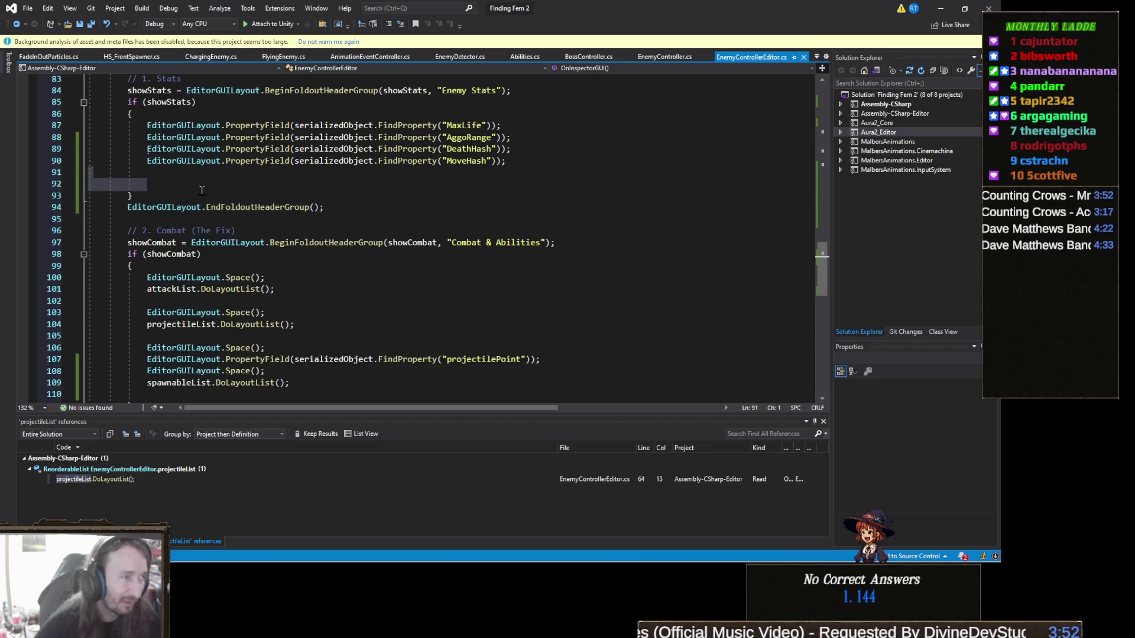
key("BackSpace")
key("BackSpace")
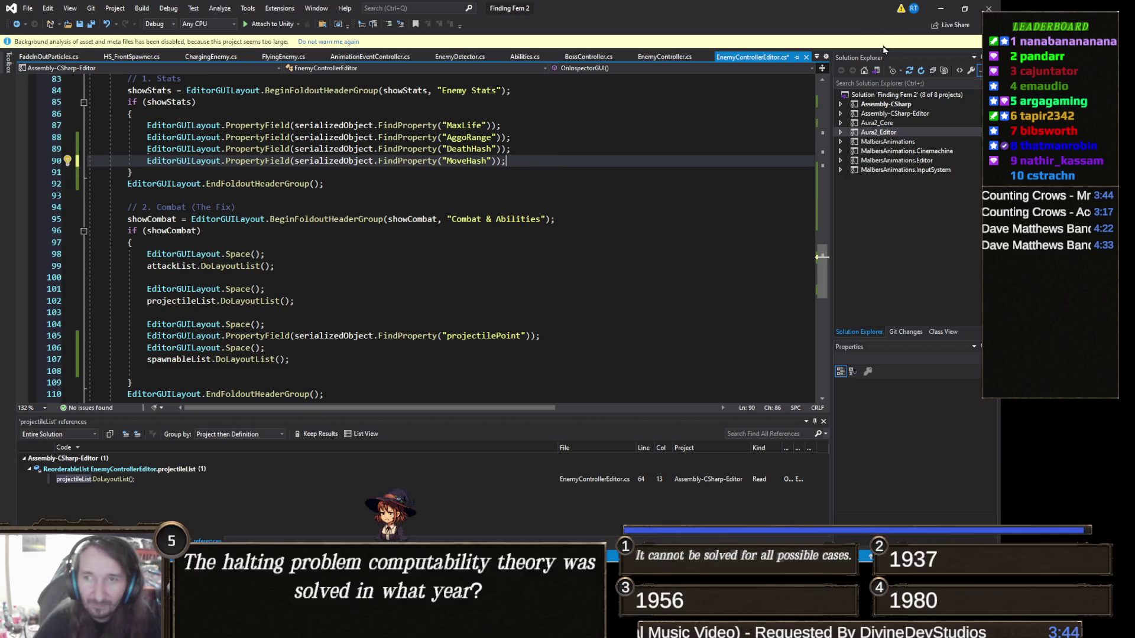
key("ctrl+s")
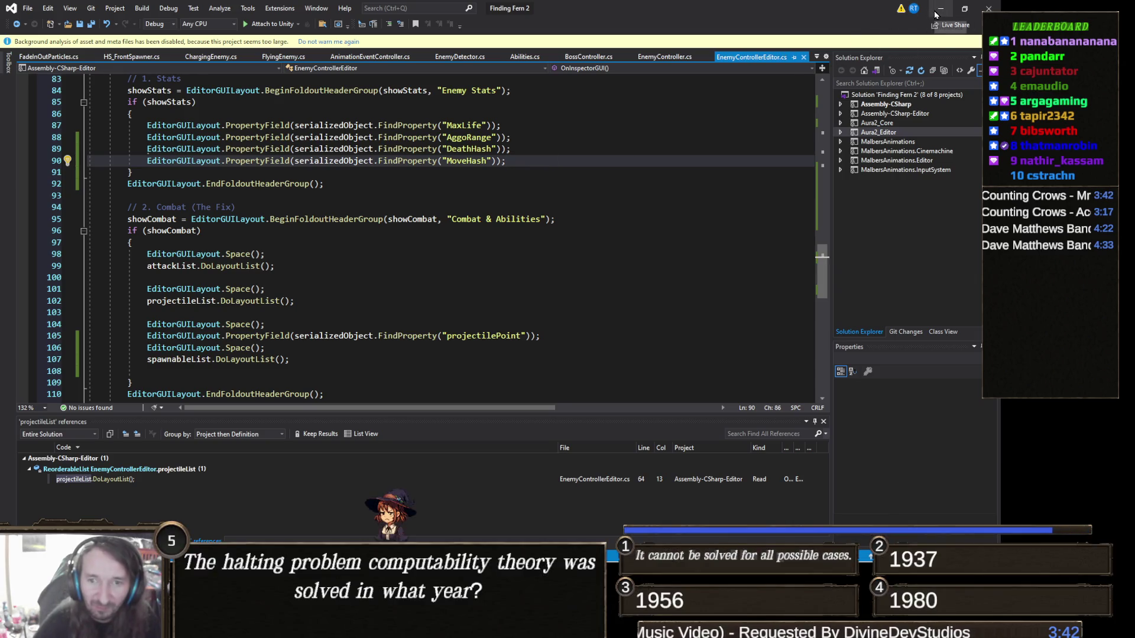
Return to Unity after recompiling and select Peasant Girl to view its Enemy Controller
left_click(940, 8)
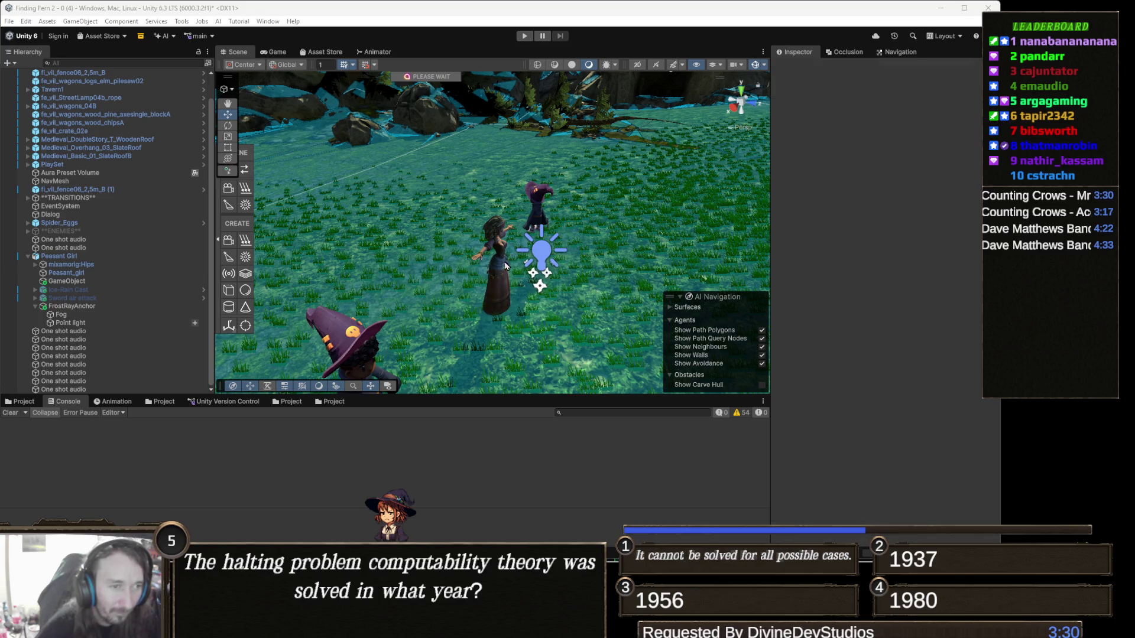
left_click(499, 254)
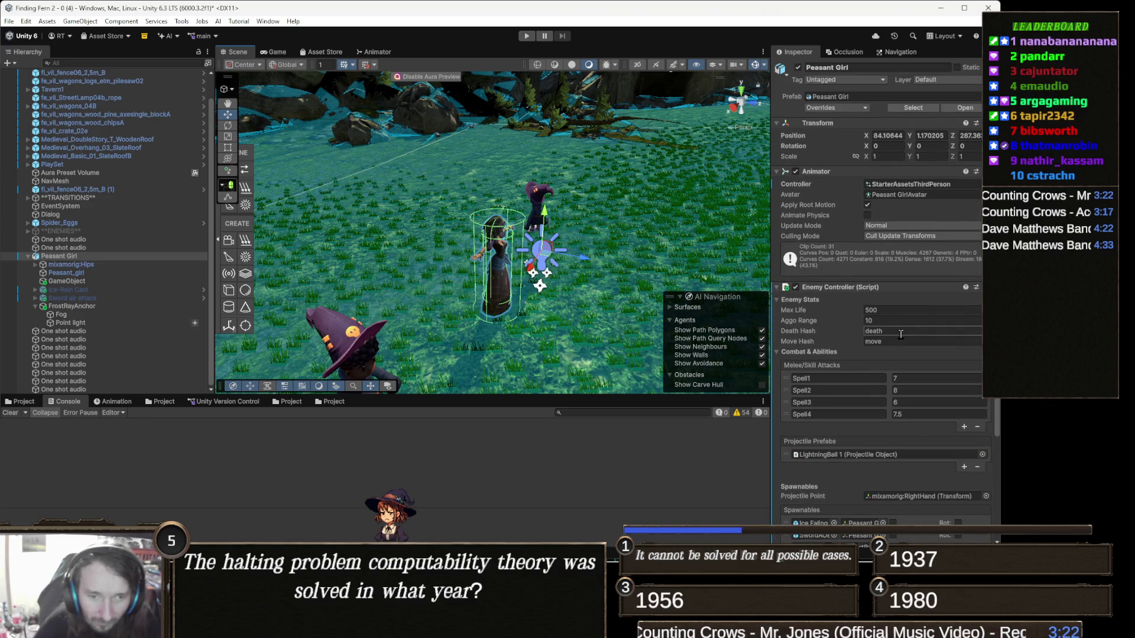
Open the Animator, browse the Base Layer graph, then open New Layer's state graph
left_click(376, 52)
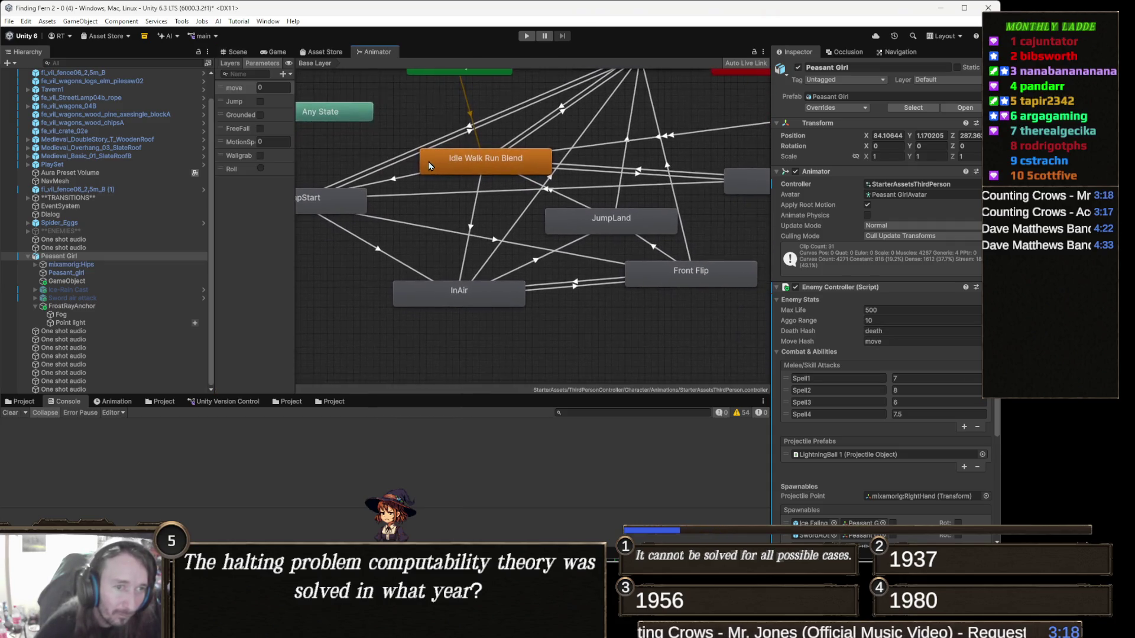
left_click_drag(571, 164, 561, 238)
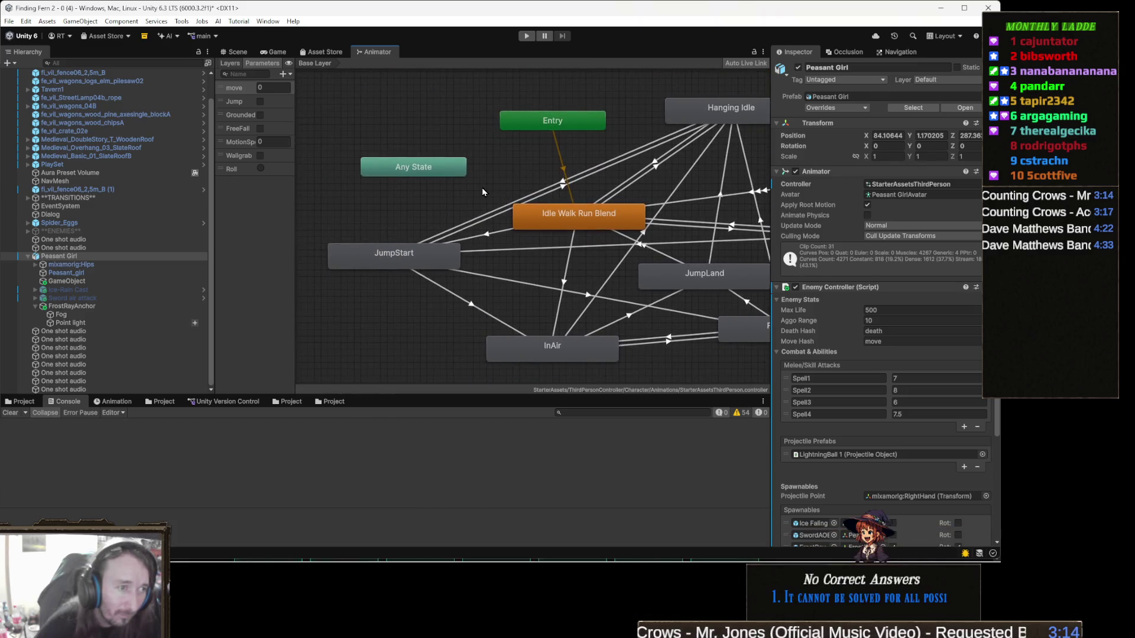
left_click(228, 64)
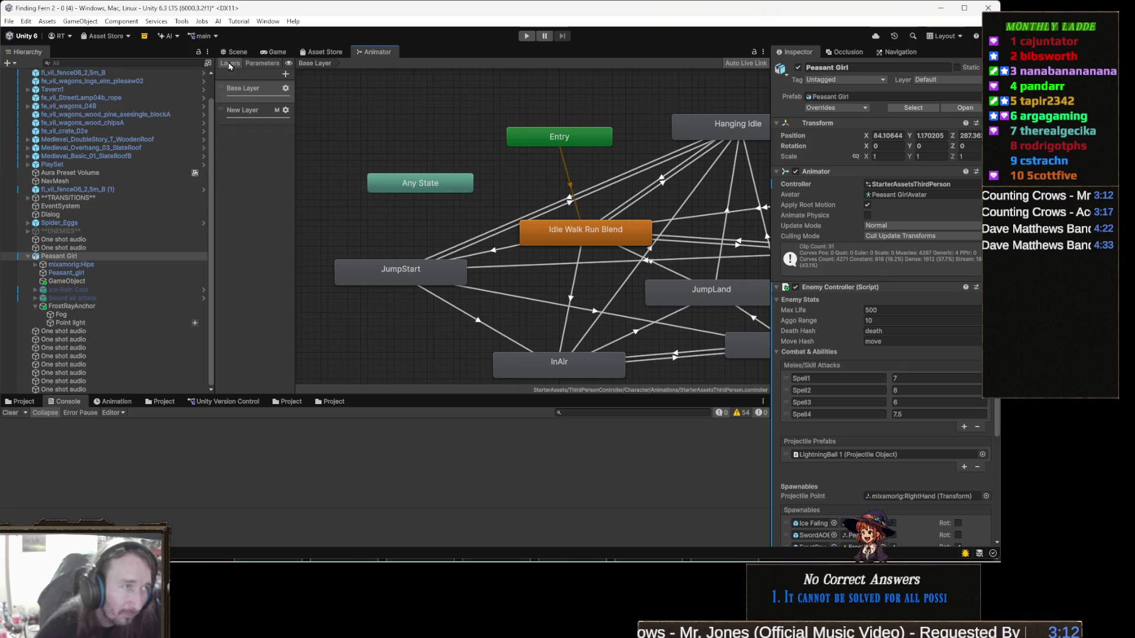
left_click(255, 96)
left_click_drag(536, 249, 399, 224)
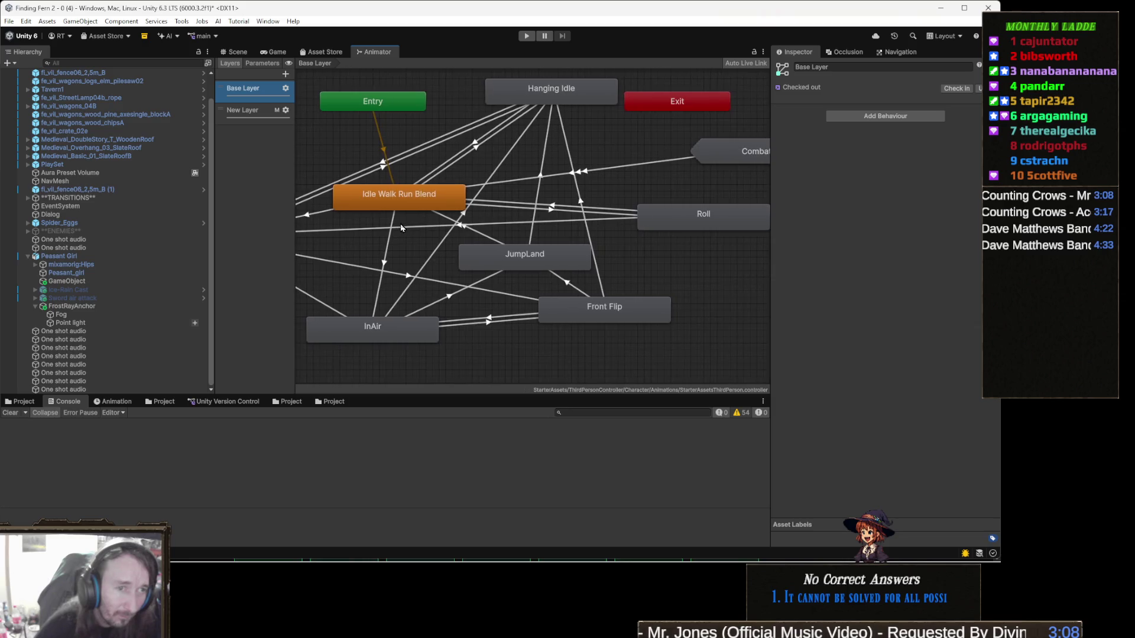
mouse_move(495, 191)
left_mouse_down()
mouse_move(388, 222)
mouse_move(565, 198)
mouse_move(636, 208)
left_mouse_up()
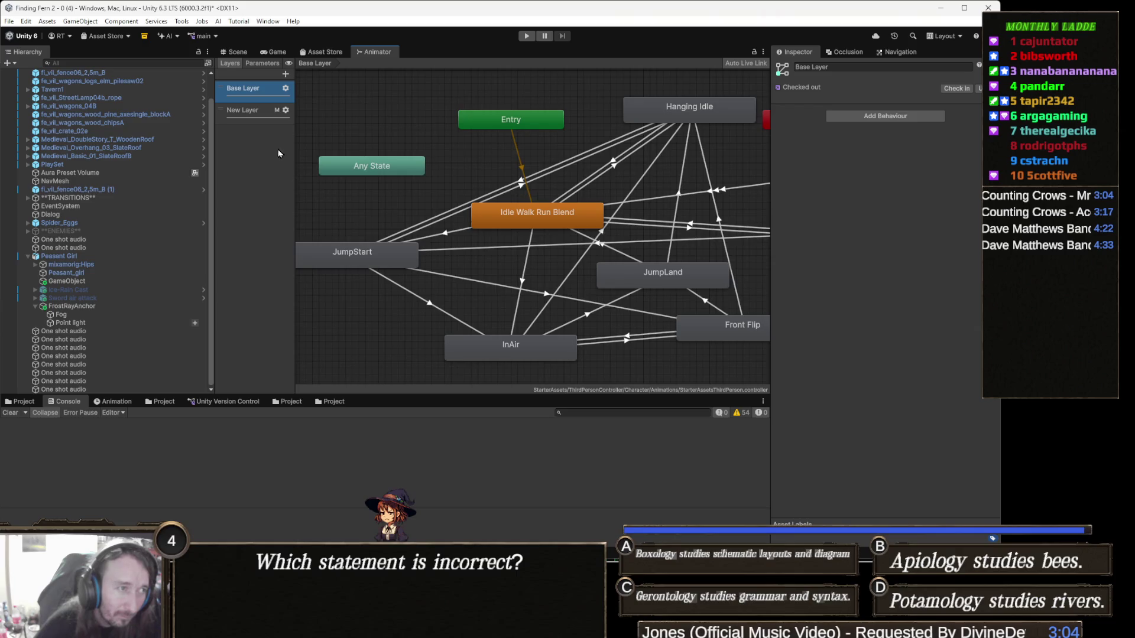
left_click(264, 114)
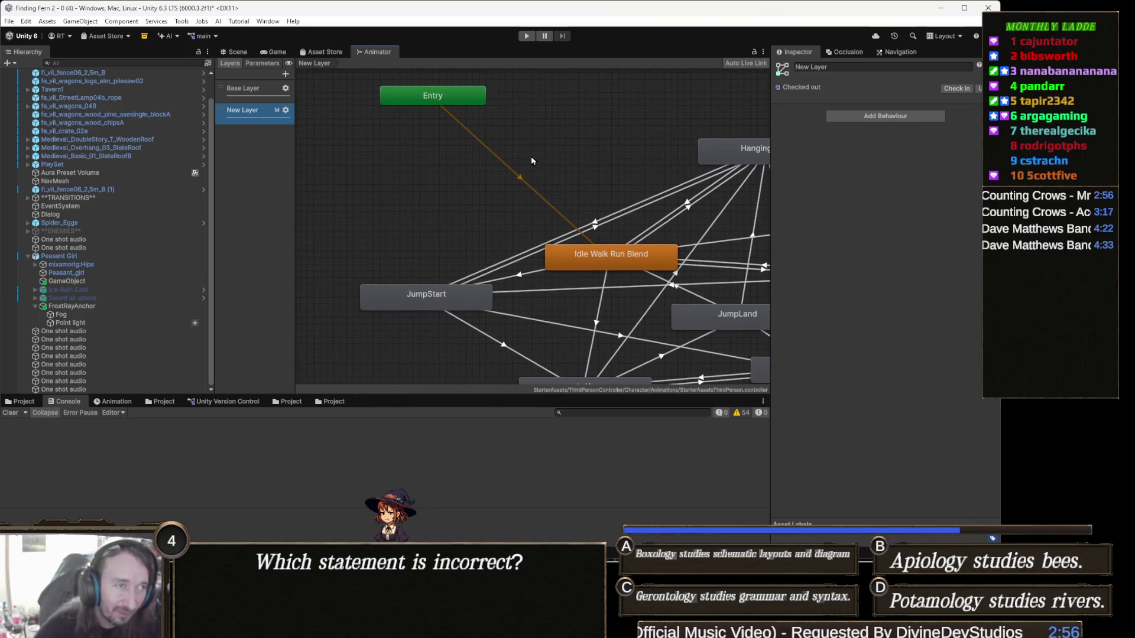
Create an empty state on New Layer and give it a 'death' tag
right_click(534, 155)
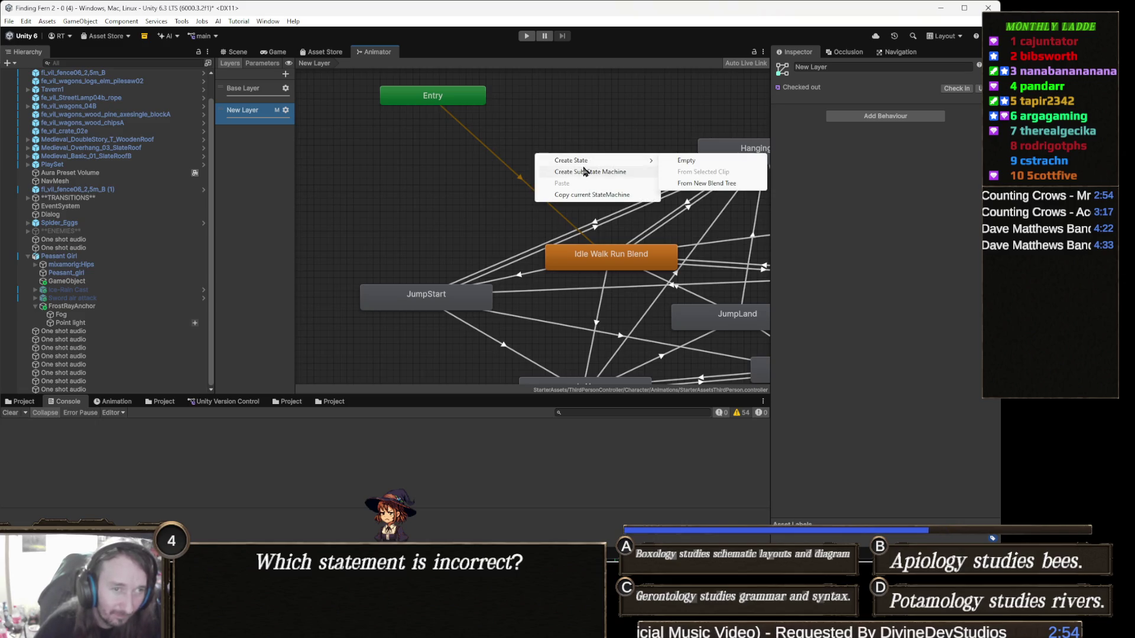
left_click(689, 160)
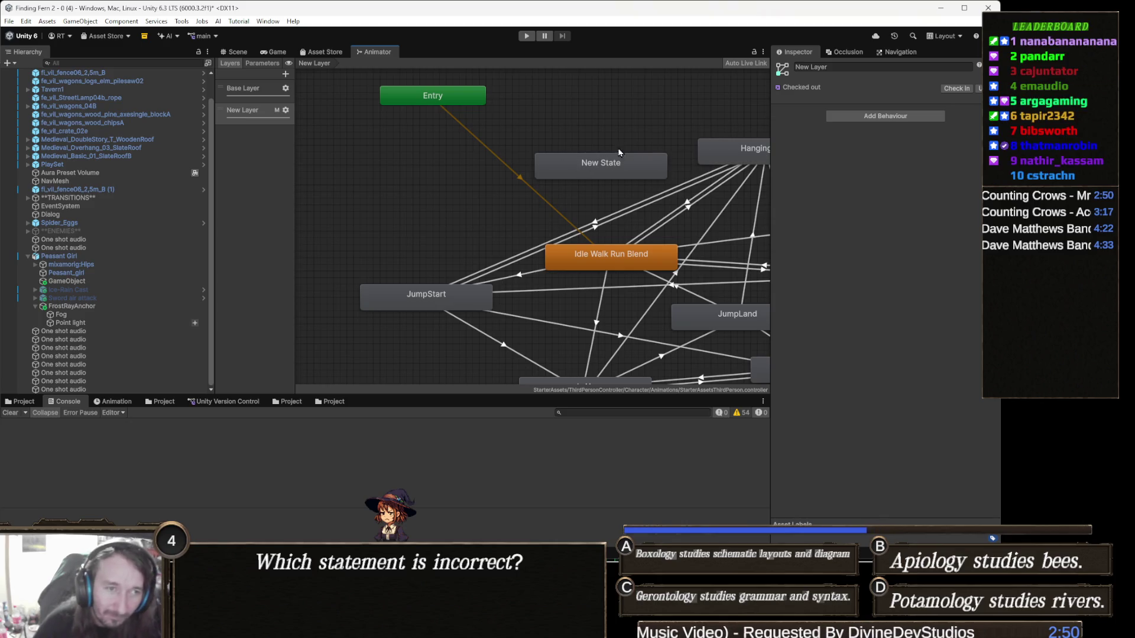
left_click(607, 160)
left_click(873, 78)
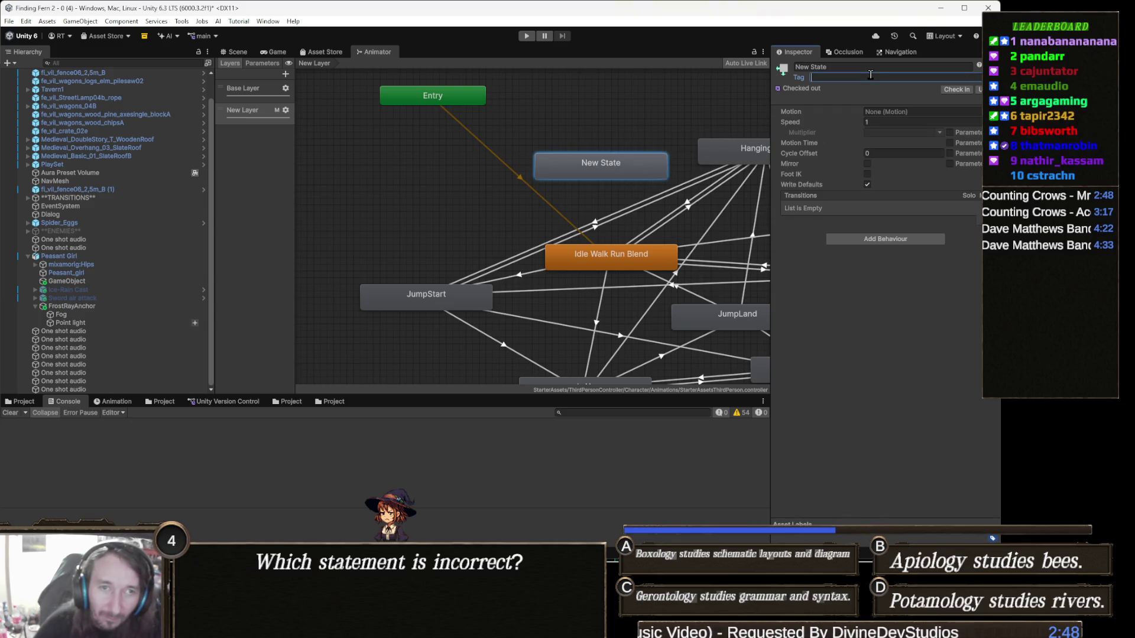
type("death")
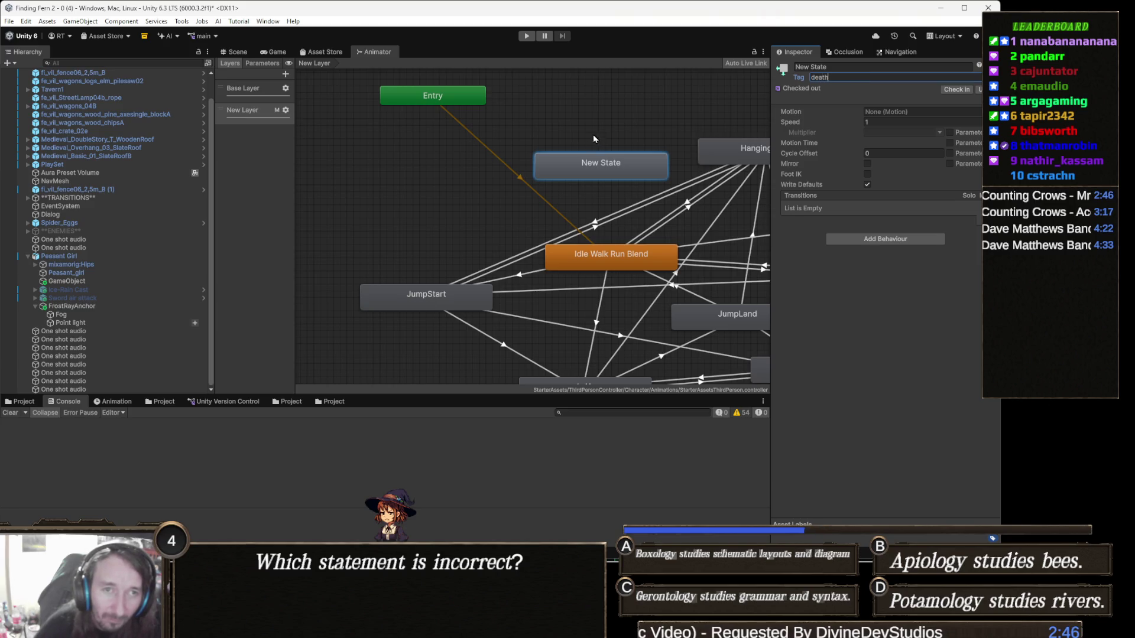
left_click_drag(594, 138, 512, 170)
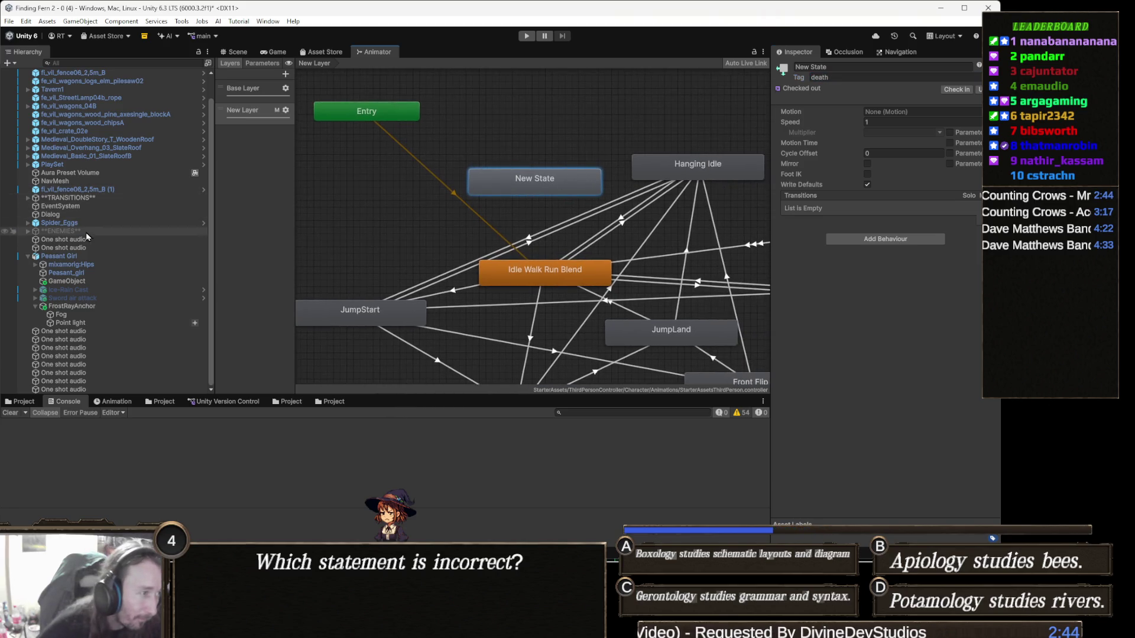
left_click(73, 258)
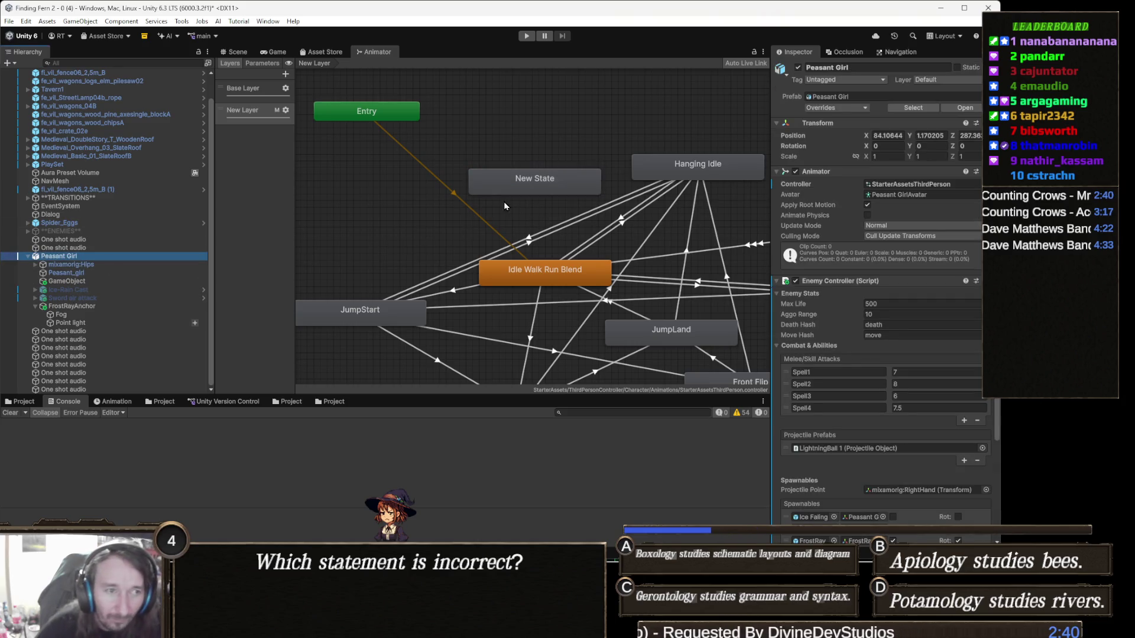
Rename the state to Death, clear its tag, and nudge it slightly lower
left_click(520, 181)
left_click(839, 68)
type("De")
key("Return")
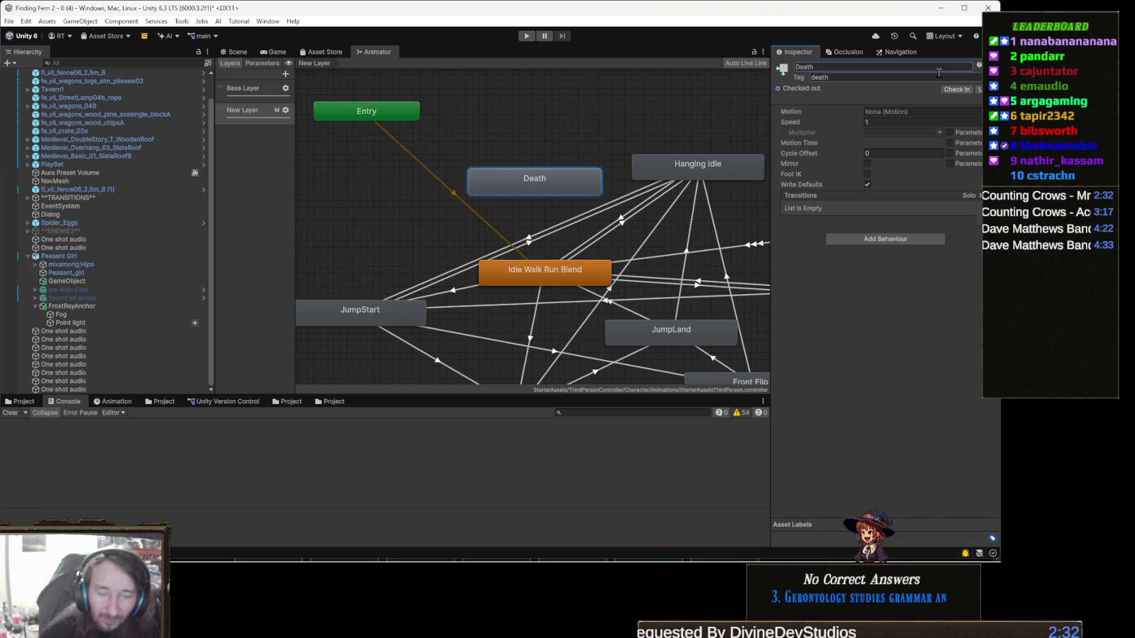
left_click(865, 77)
key("BackSpace")
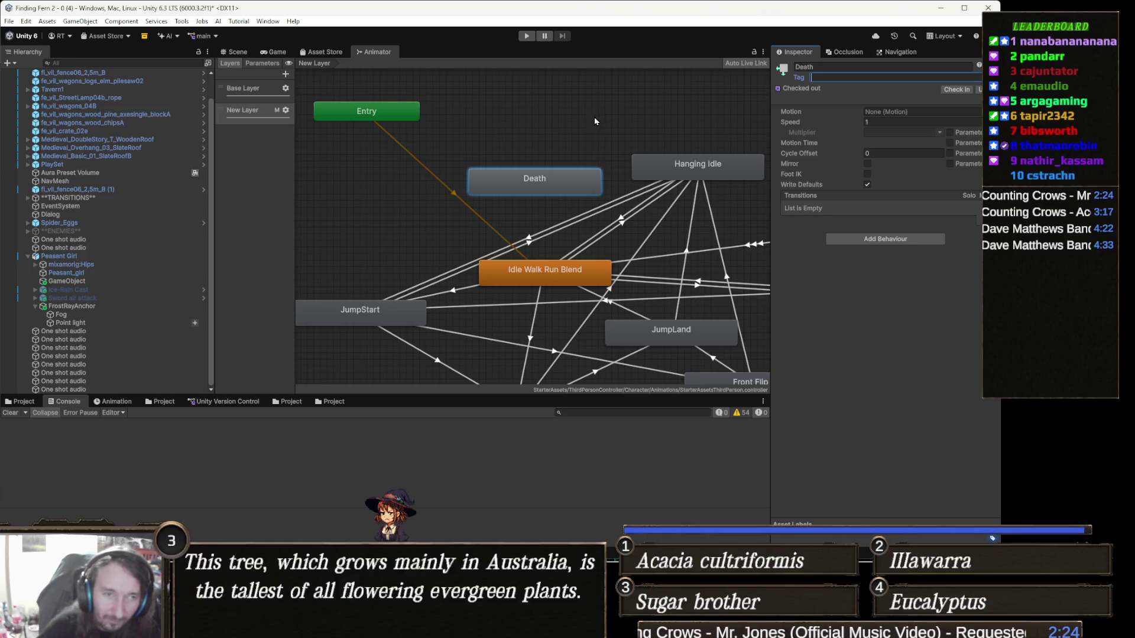
left_click_drag(544, 164, 548, 171)
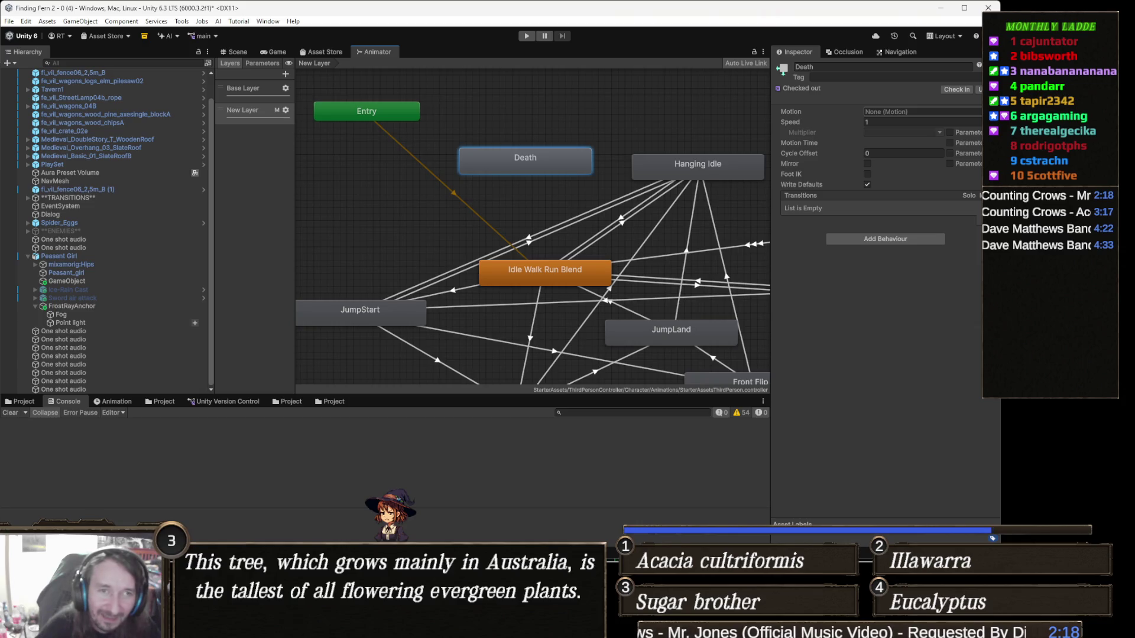
Search motions for 'death' and assign the H_Death01 clip to the Death state
left_click(985, 112)
type("death")
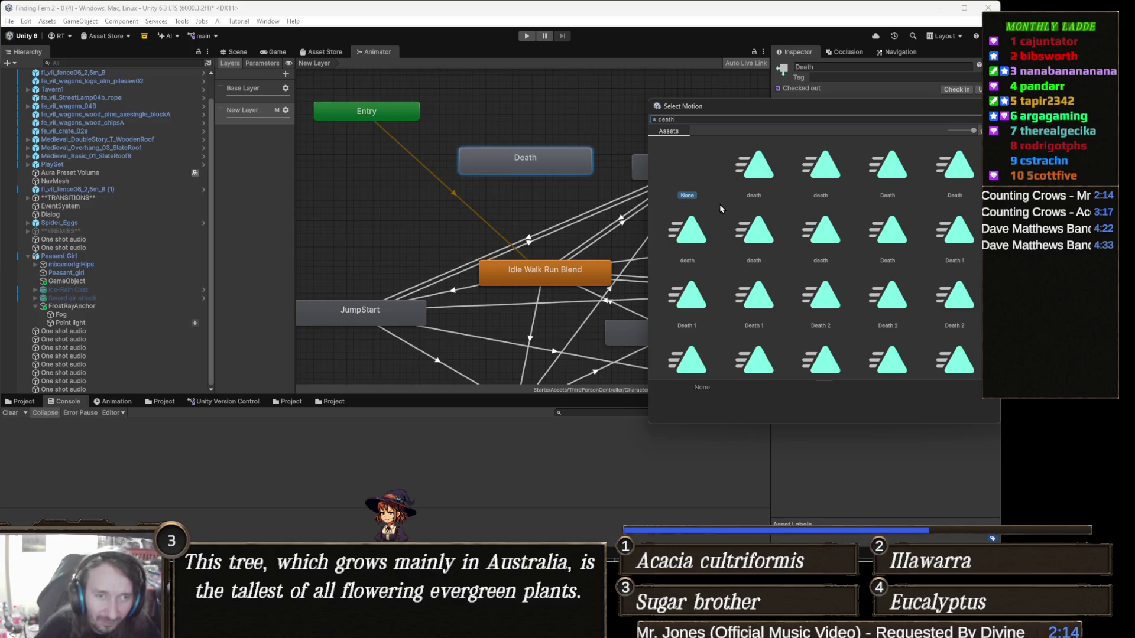
left_click(823, 185)
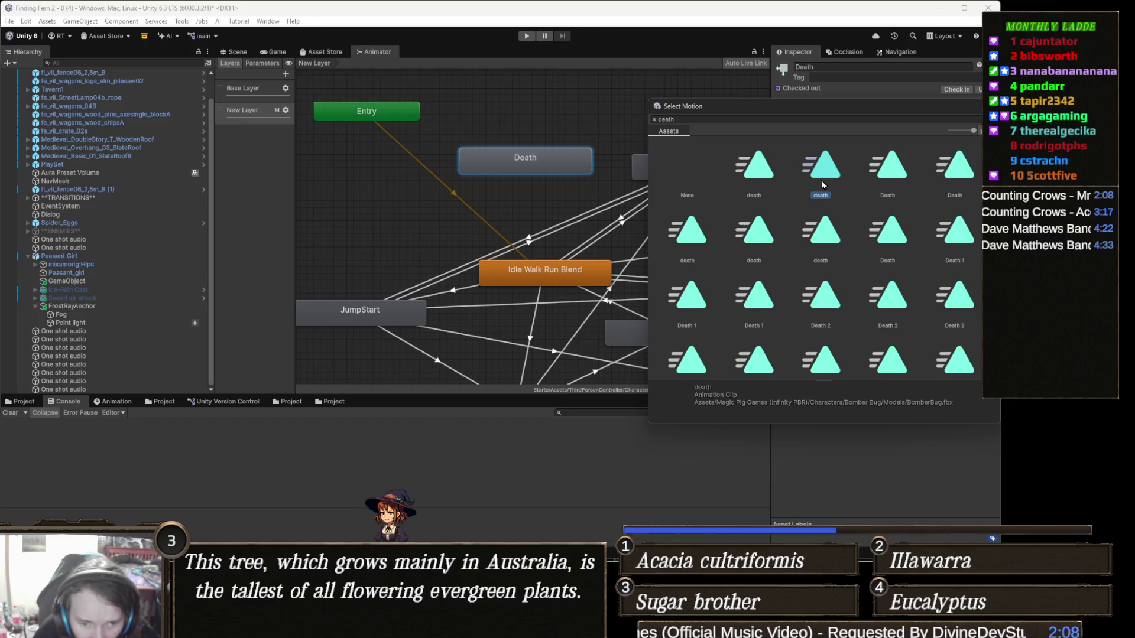
scroll(831, 219, "down", 4)
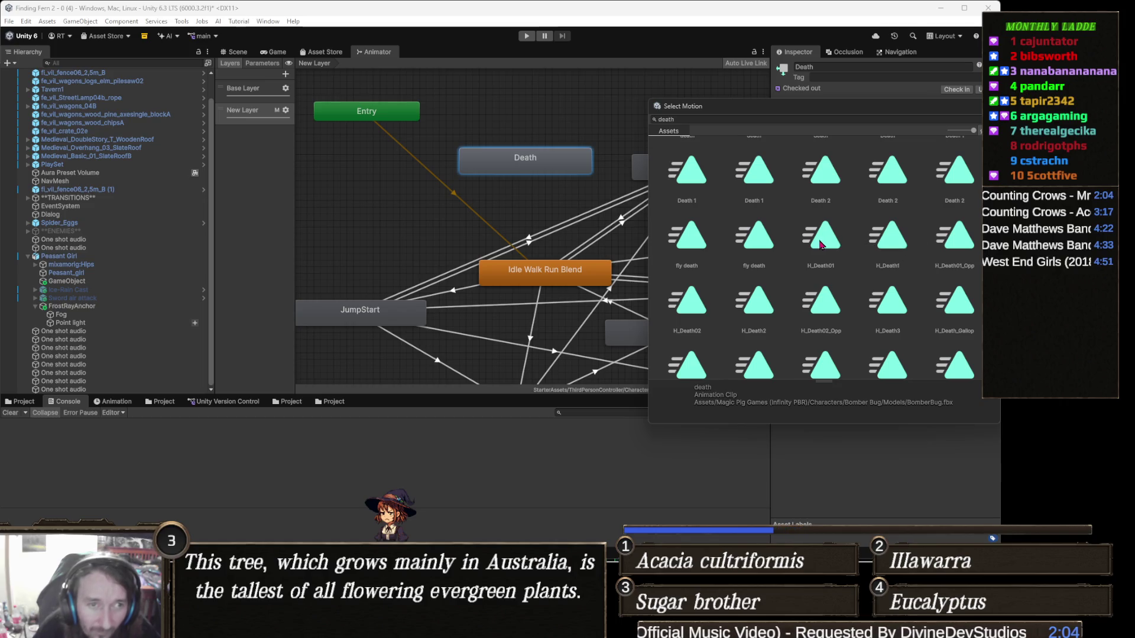
left_click(708, 118)
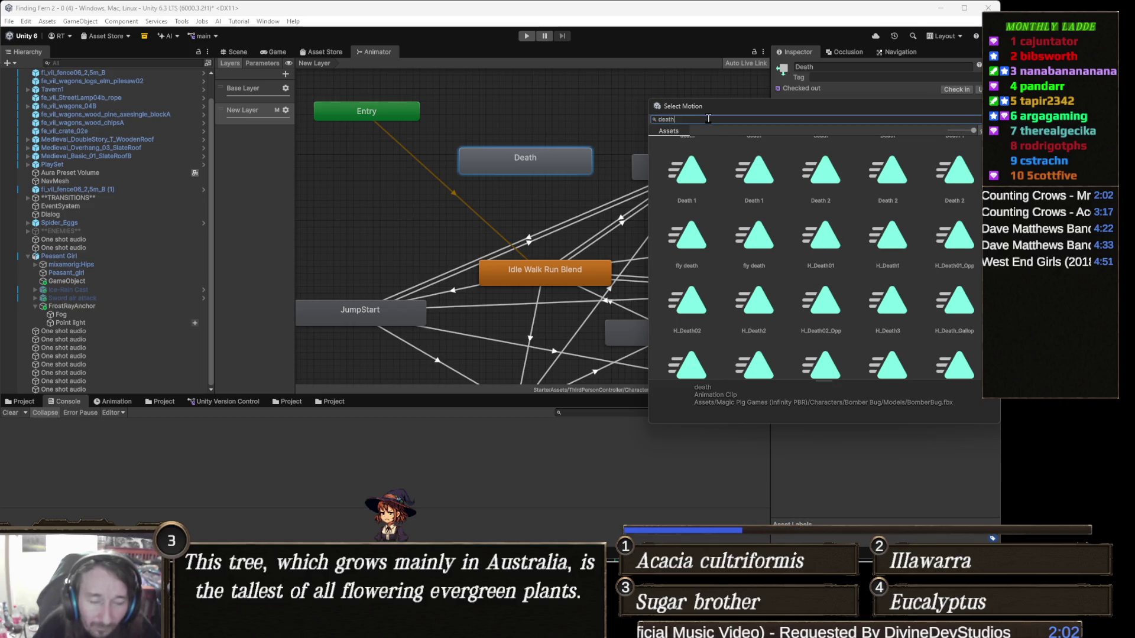
double_click(708, 119)
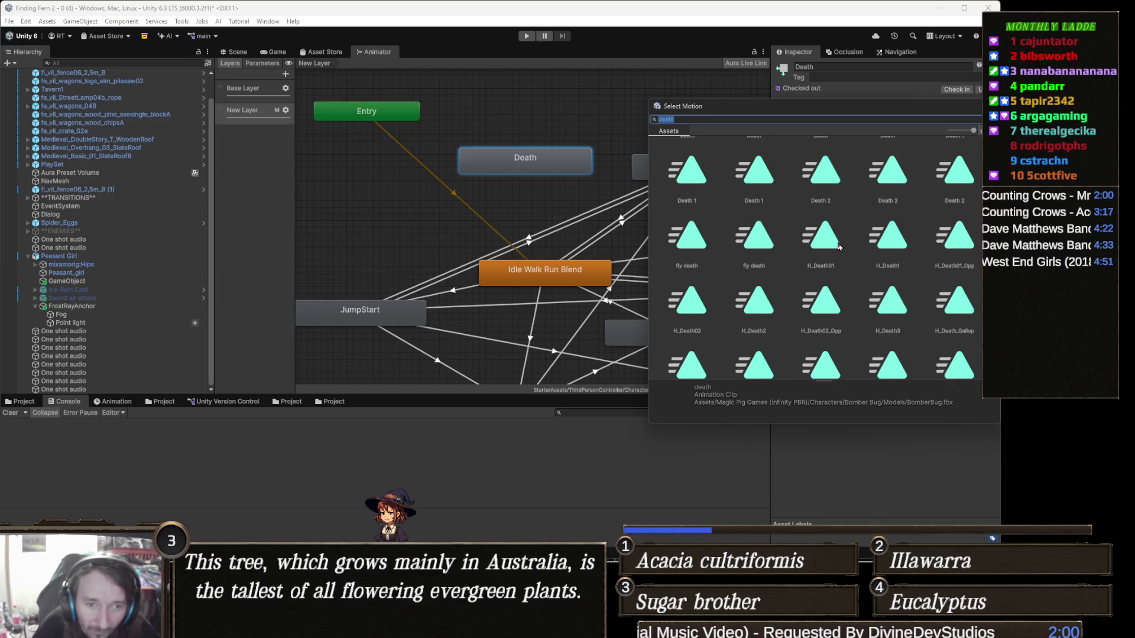
double_click(840, 244)
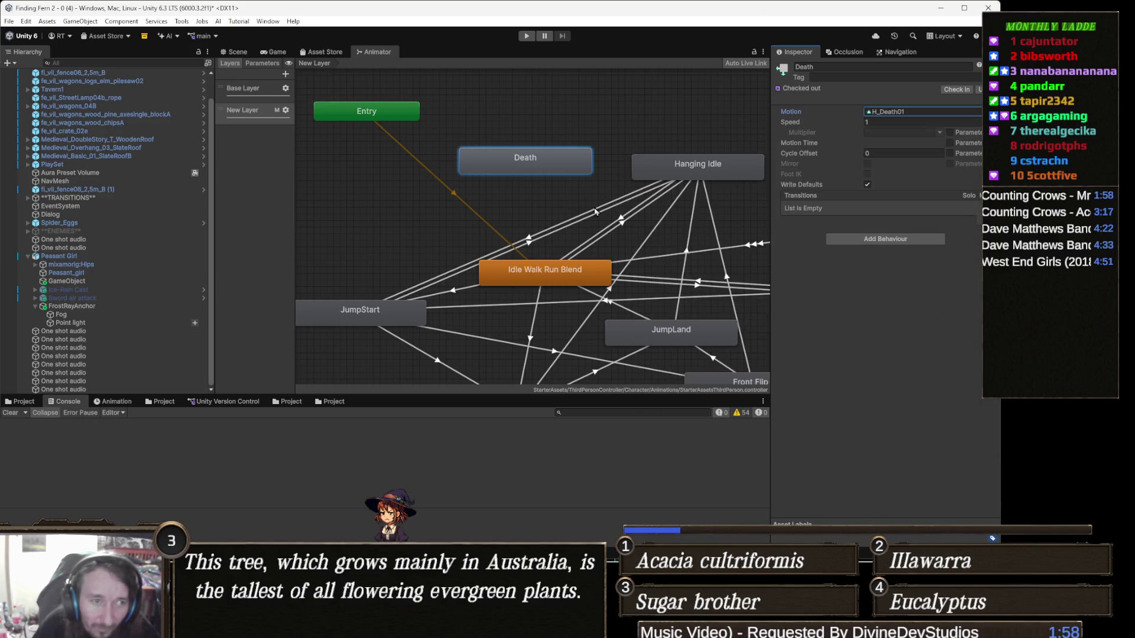
left_click(531, 160)
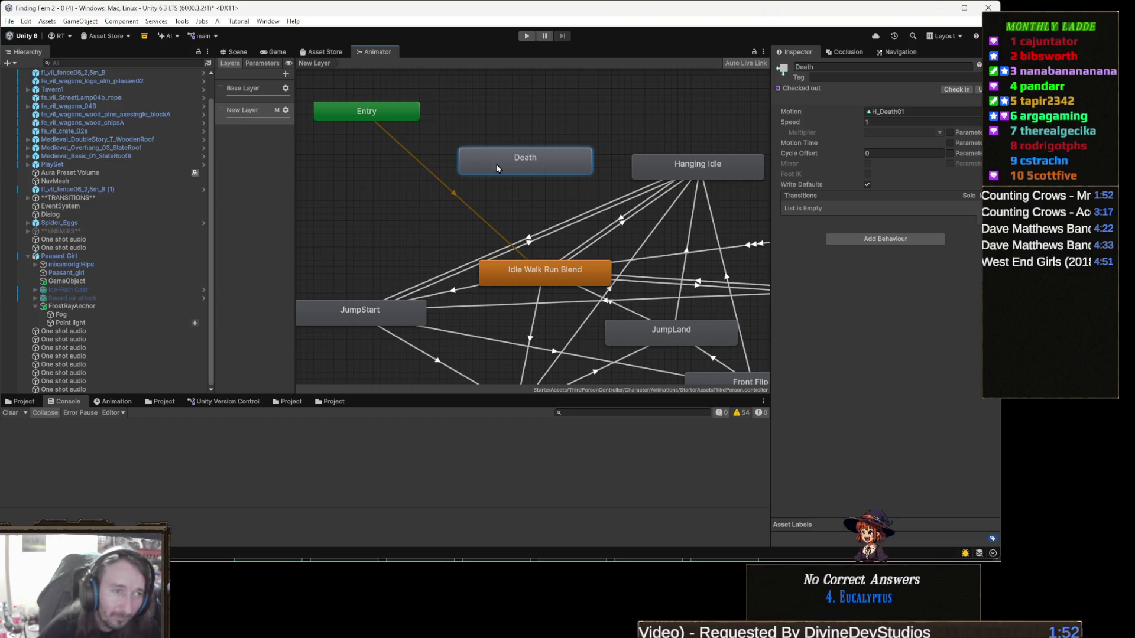
Paste the Death state into Base Layer above Entry, then inspect Peasant Girl's Enemy Controller
left_click(263, 88)
key("ctrl+v")
left_click_drag(591, 186, 510, 151)
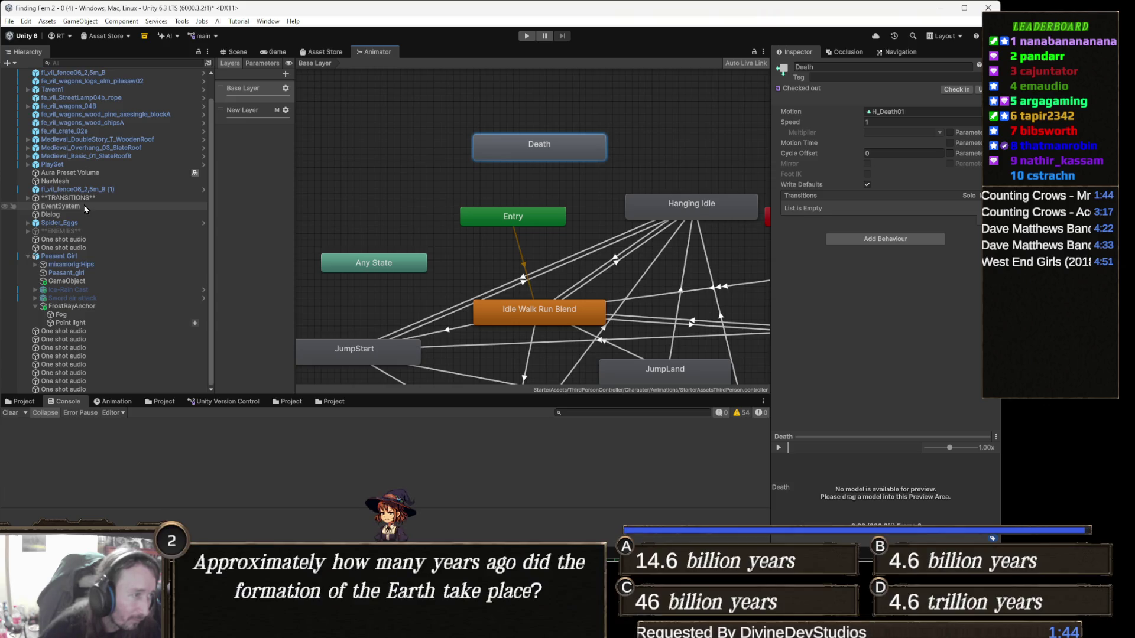
left_click(62, 256)
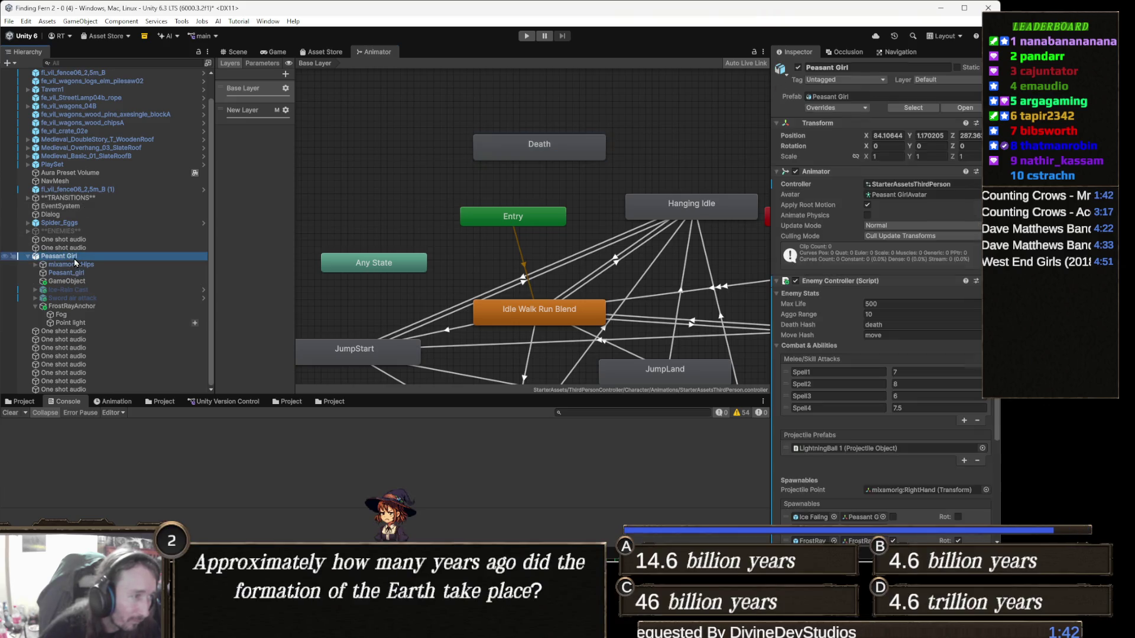
scroll(912, 339, "down", 5)
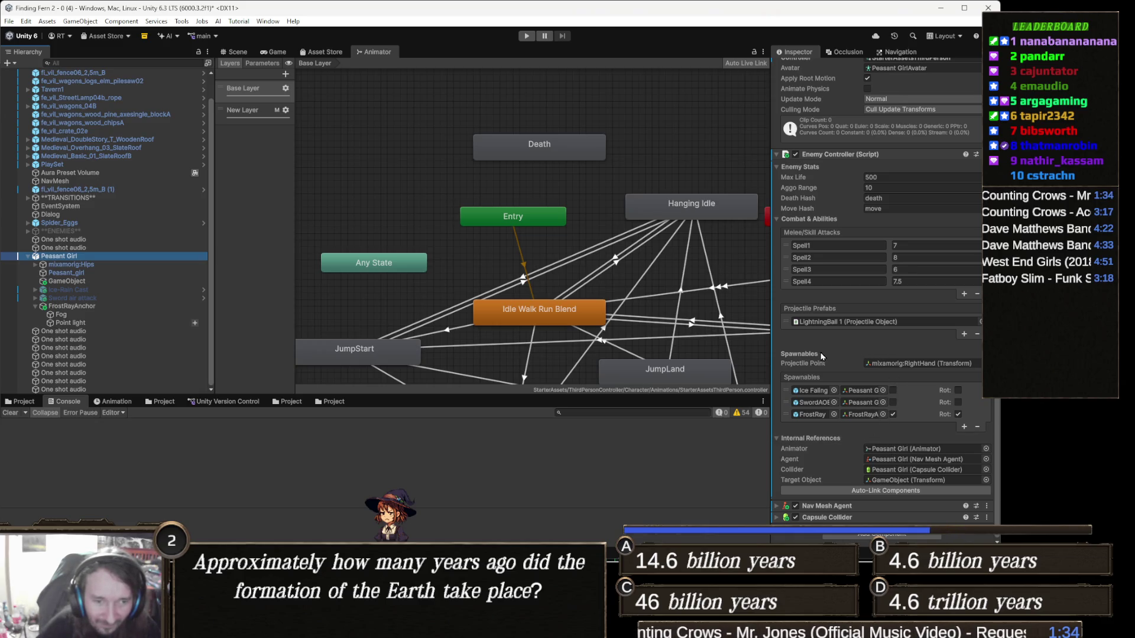
scroll(833, 308, "up", 3)
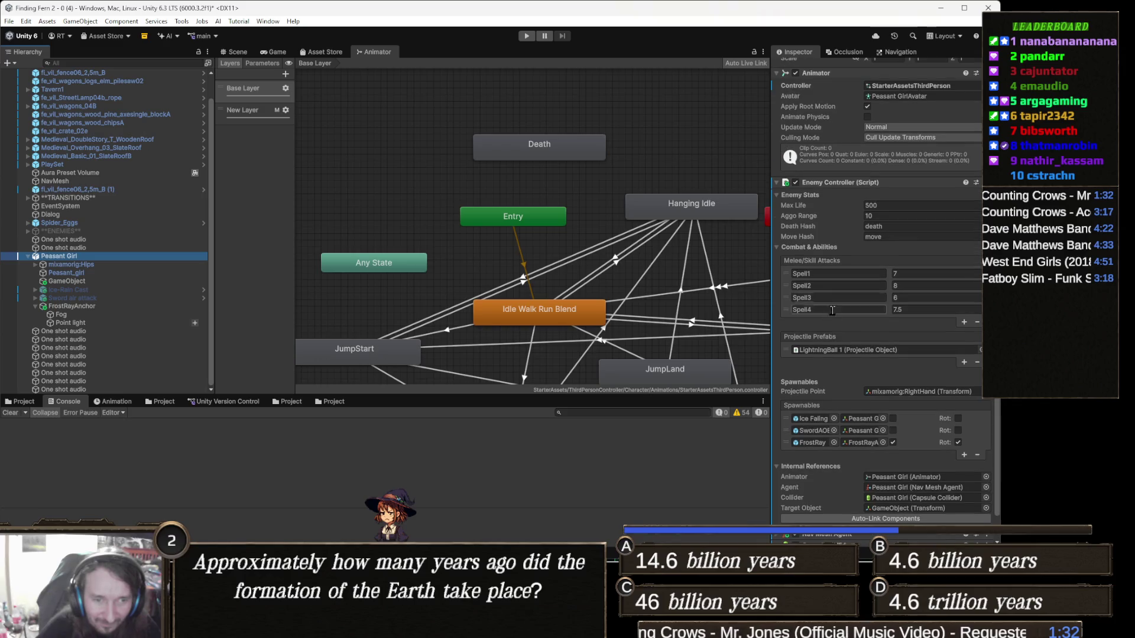
Change the Enemy Controller's Death Hash value from 'death' to 'Death'
scroll(853, 358, "down", 1)
left_click(894, 254)
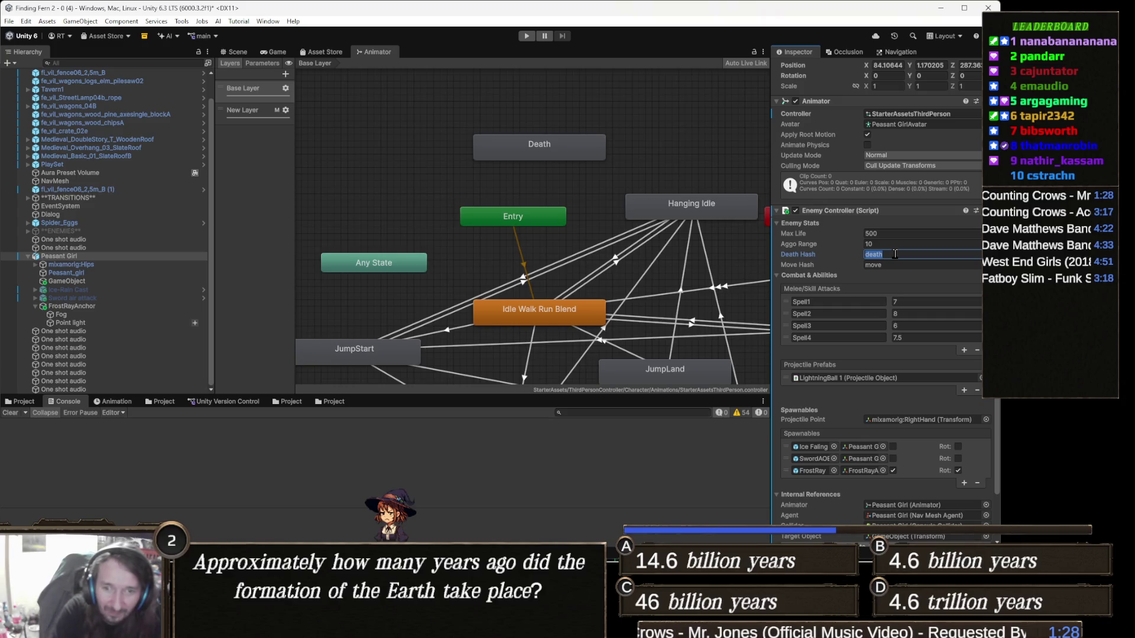
key("Home")
left_click_drag(613, 230, 603, 231)
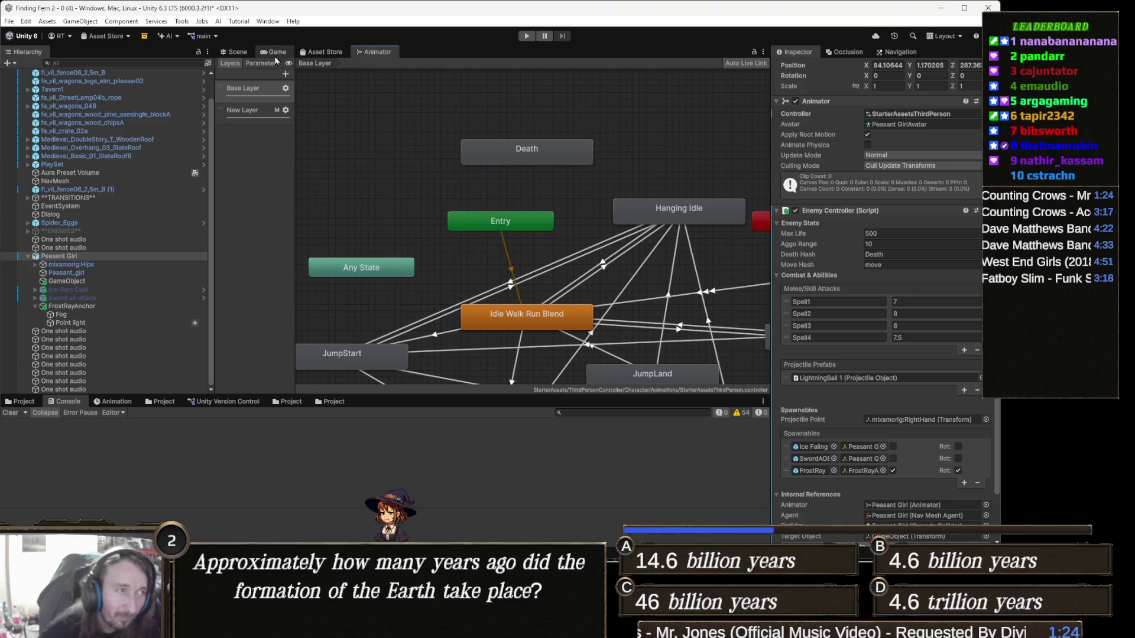
left_click(240, 54)
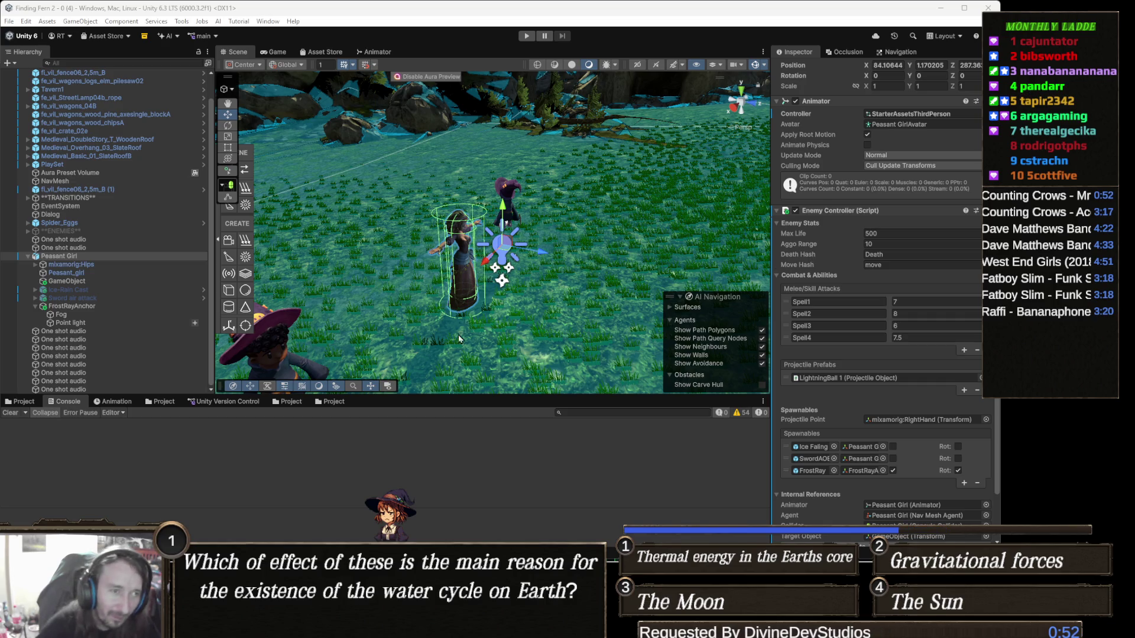
Orbit around the characters, run a short play test, and exit it with Ctrl+P
mouse_move(526, 263)
left_mouse_down()
mouse_move(546, 259)
mouse_move(473, 204)
left_mouse_up()
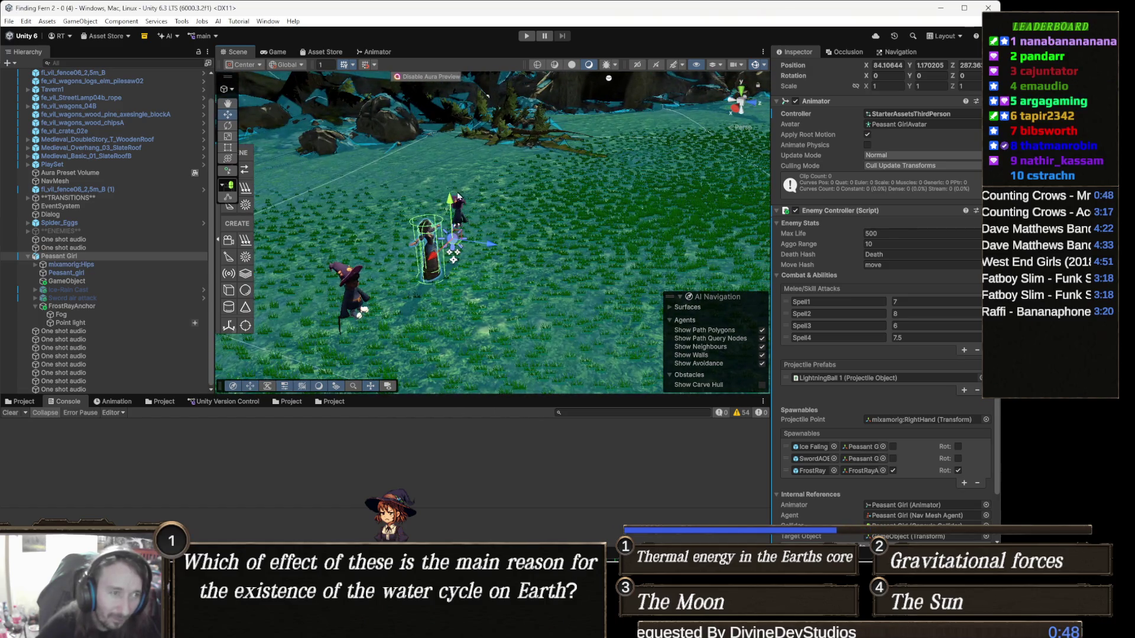
left_click(527, 37)
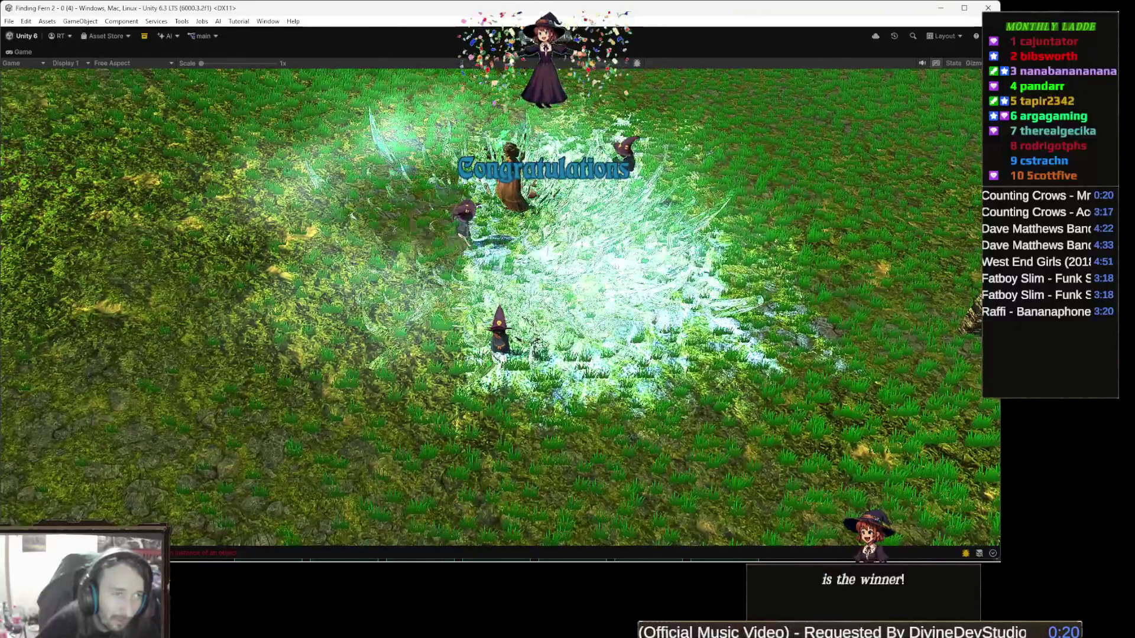
key("ctrl+p")
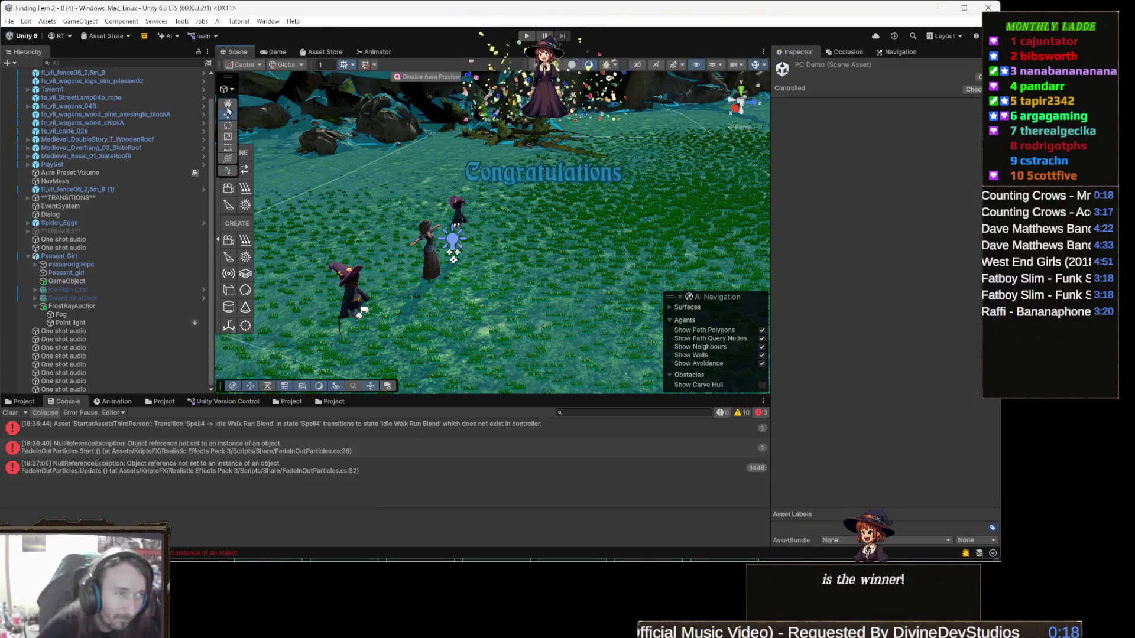
Remove New Layer from the Animator's Layers list, then start another play test from the Scene view
left_click(372, 52)
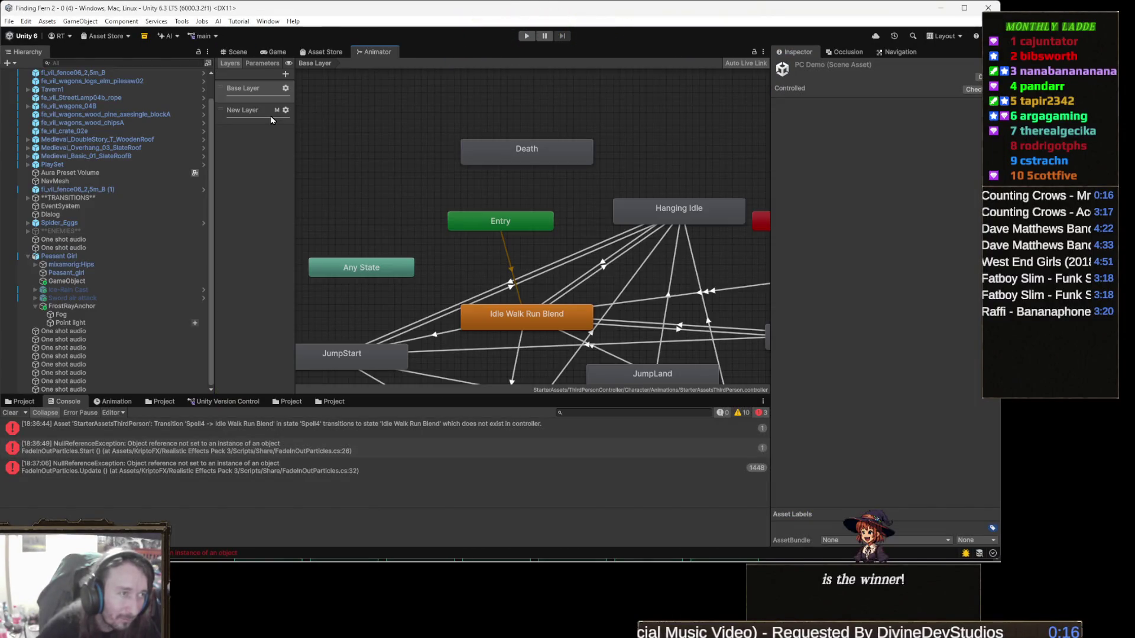
double_click(238, 109)
key("Return")
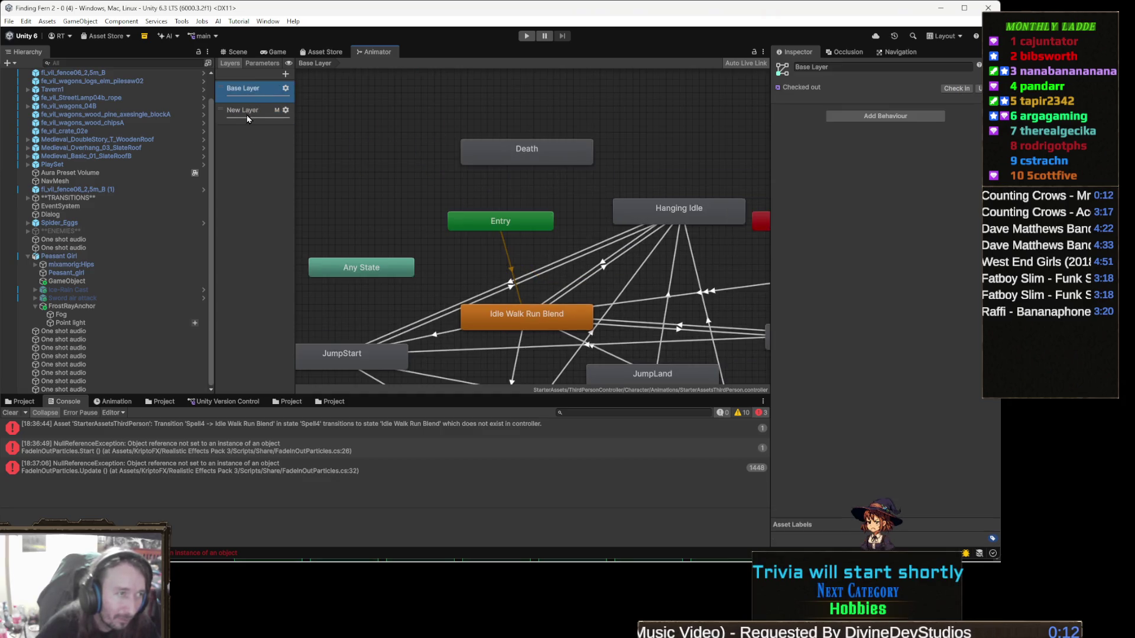
key("Delete")
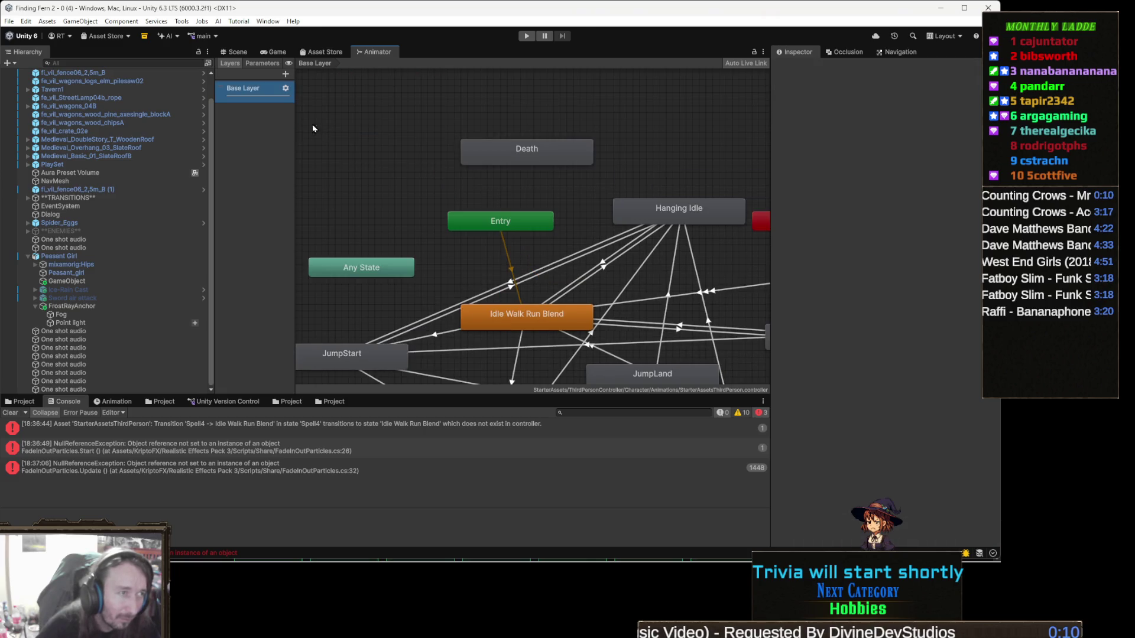
left_click(238, 52)
left_click(522, 37)
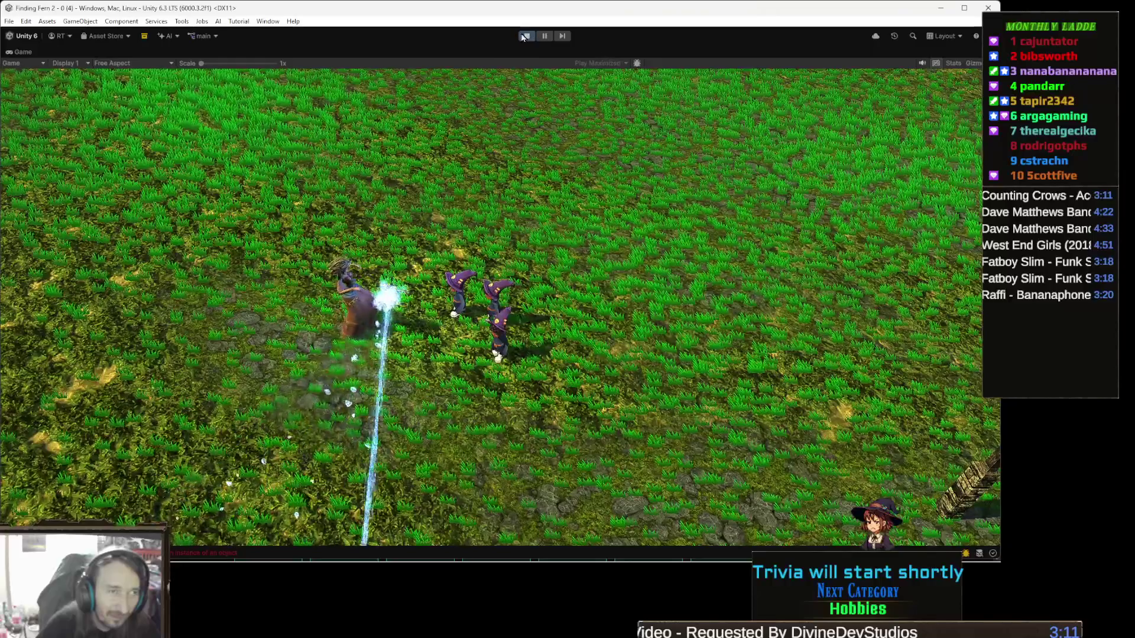
Stop the play test after watching the frost ray casting
left_click(526, 36)
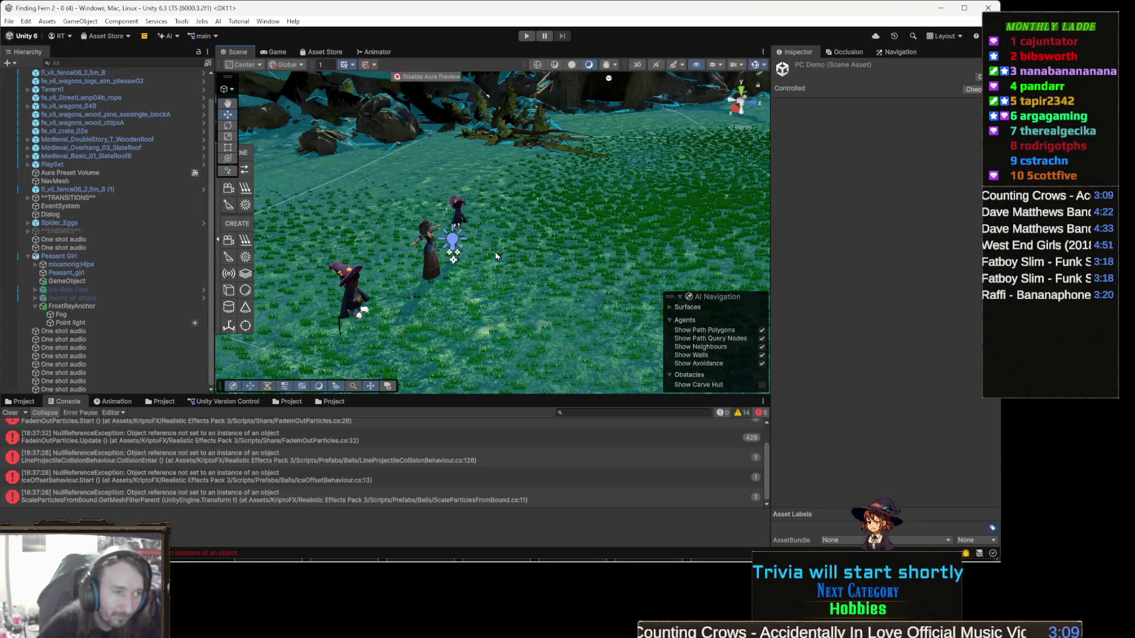
Zoom in on the characters, inspect FrostRayAnchor's Transform, and clear the Console's error log
scroll(536, 244, "up", 5)
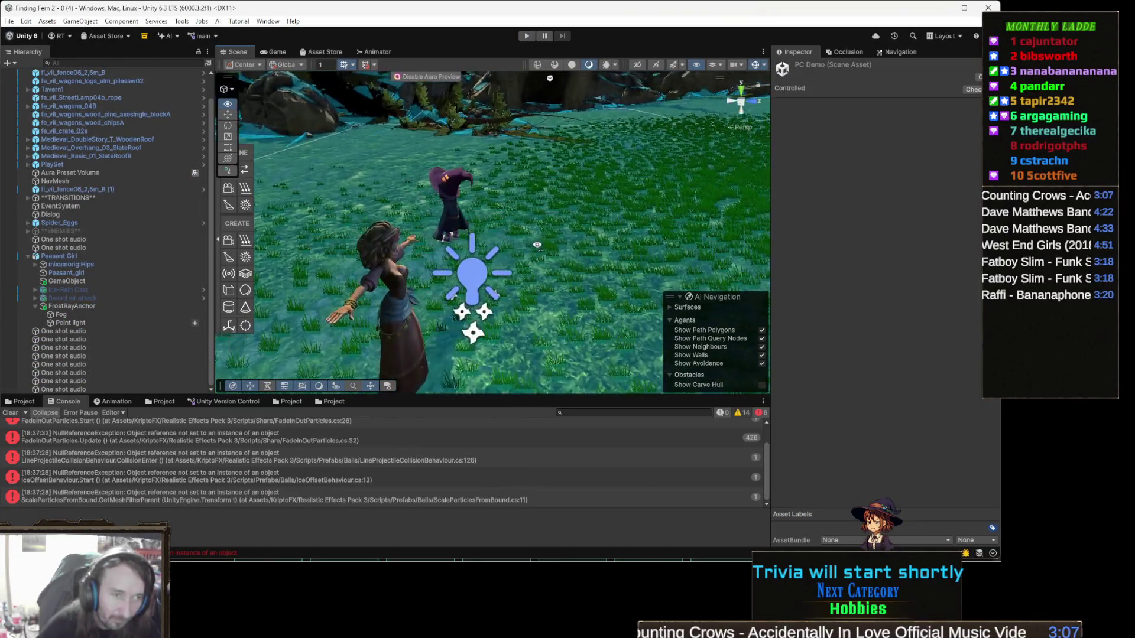
left_click_drag(537, 244, 535, 272)
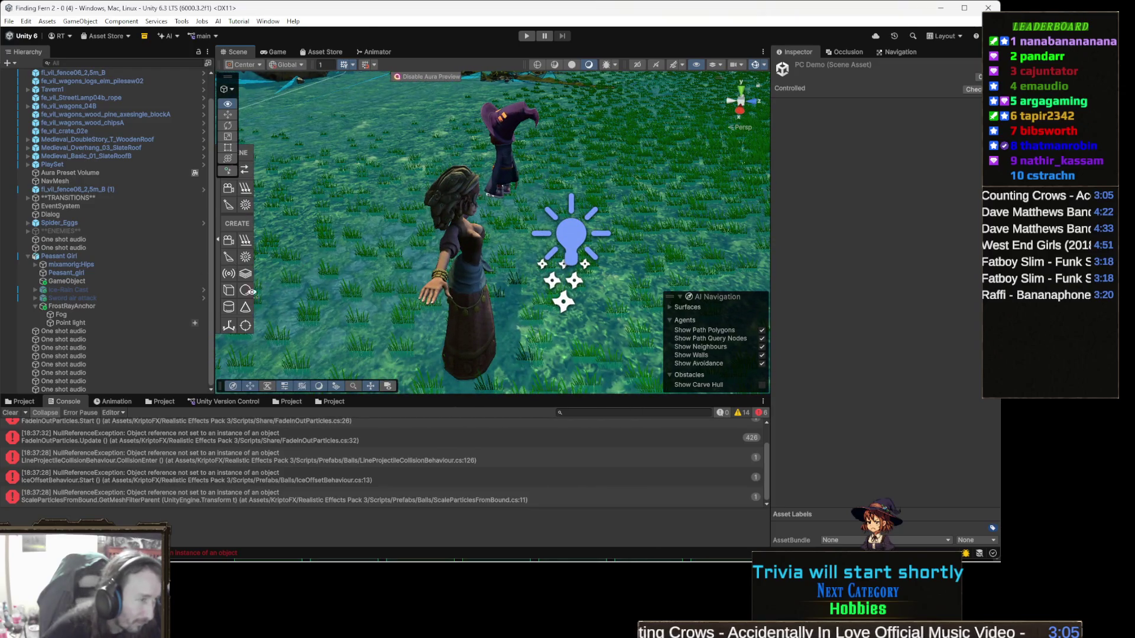
left_click(147, 306)
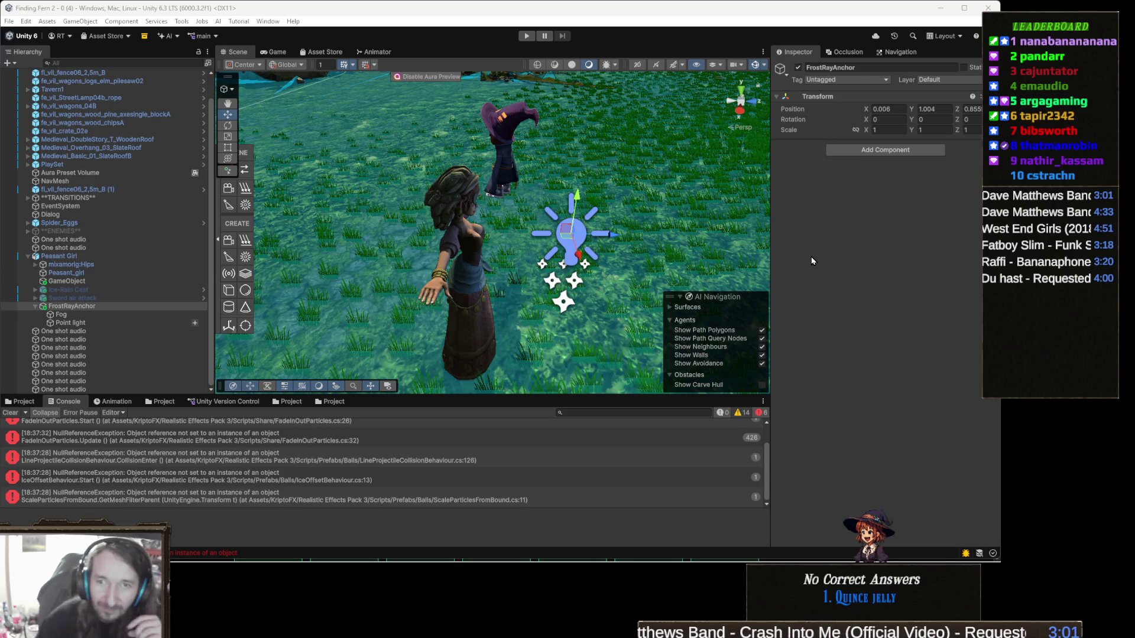
left_click(12, 413)
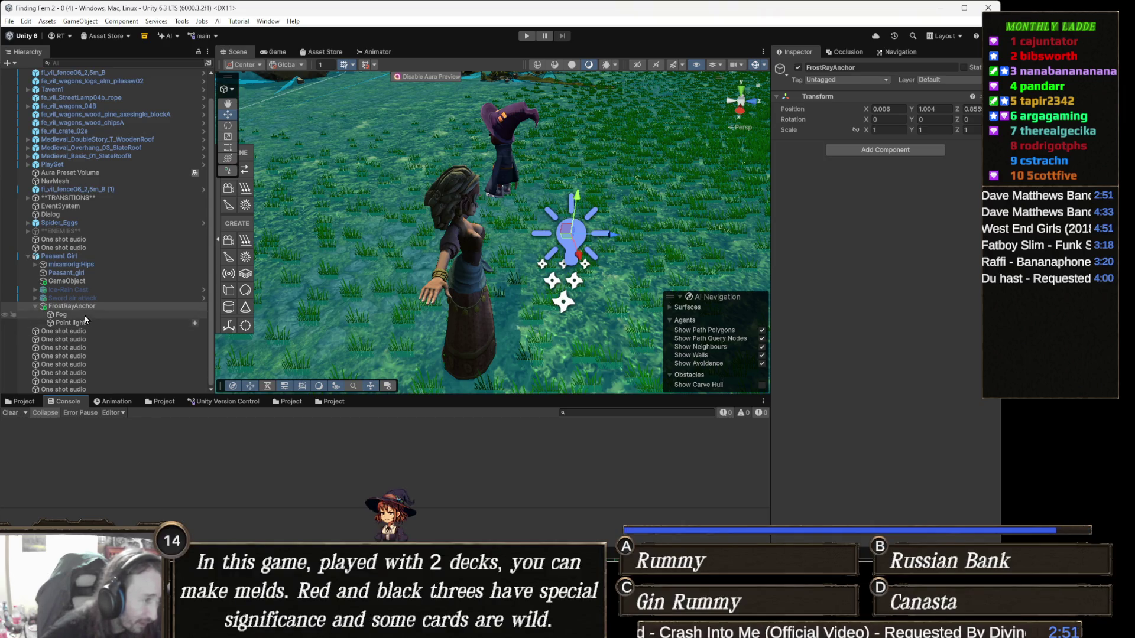
Review Peasant Girl, Sword air attack, Fog and Point light, then return to FrostRayAnchor
left_click(472, 241)
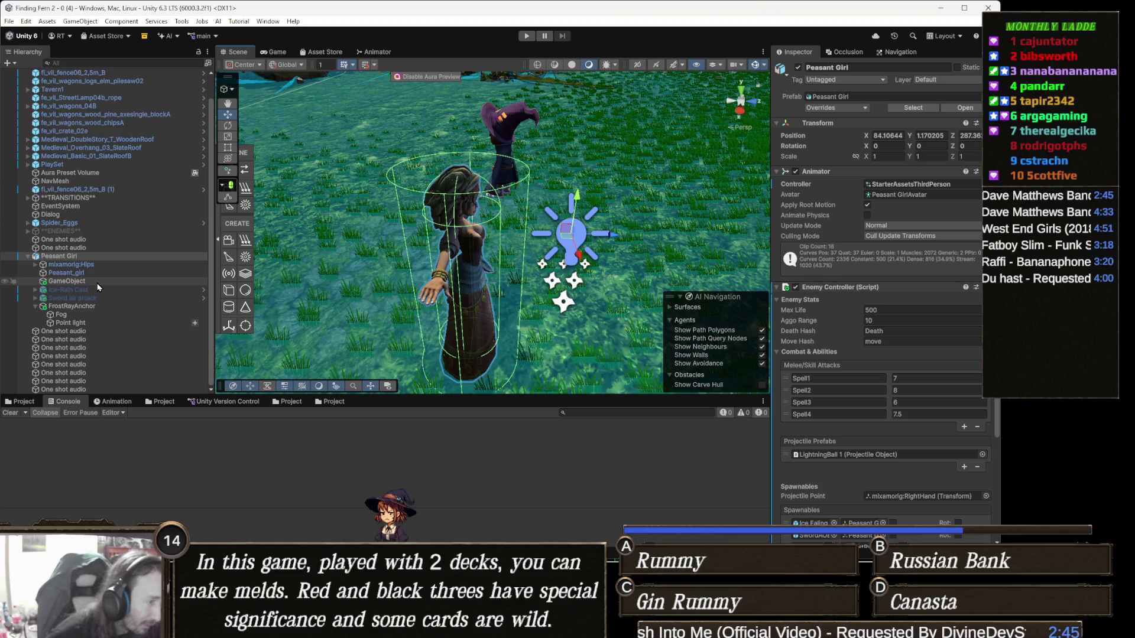
left_click(95, 306)
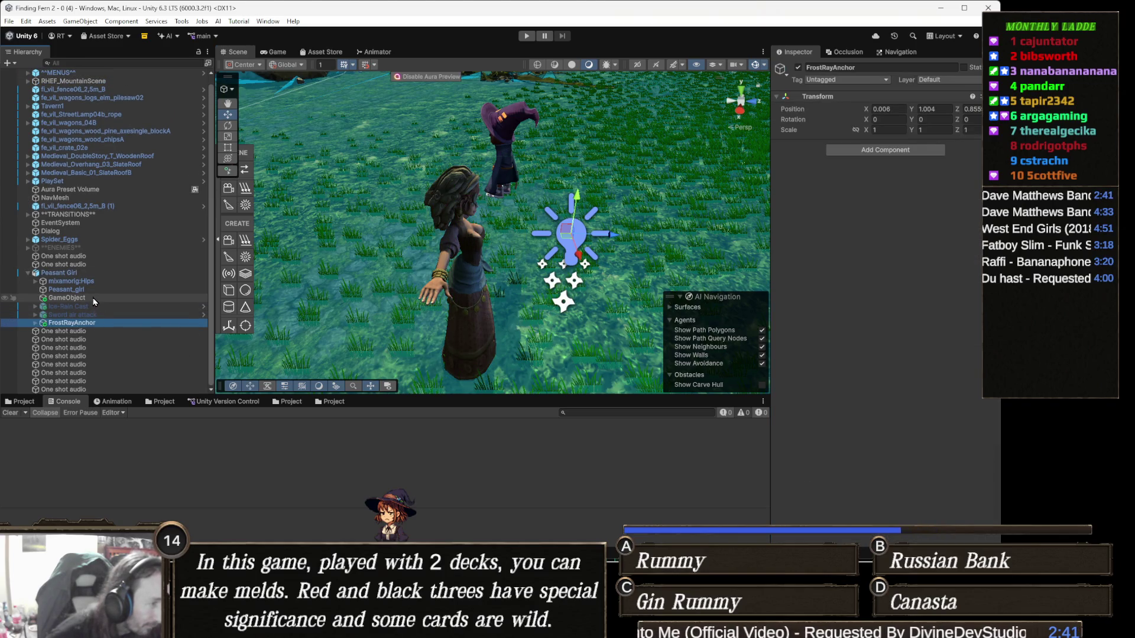
key("Up")
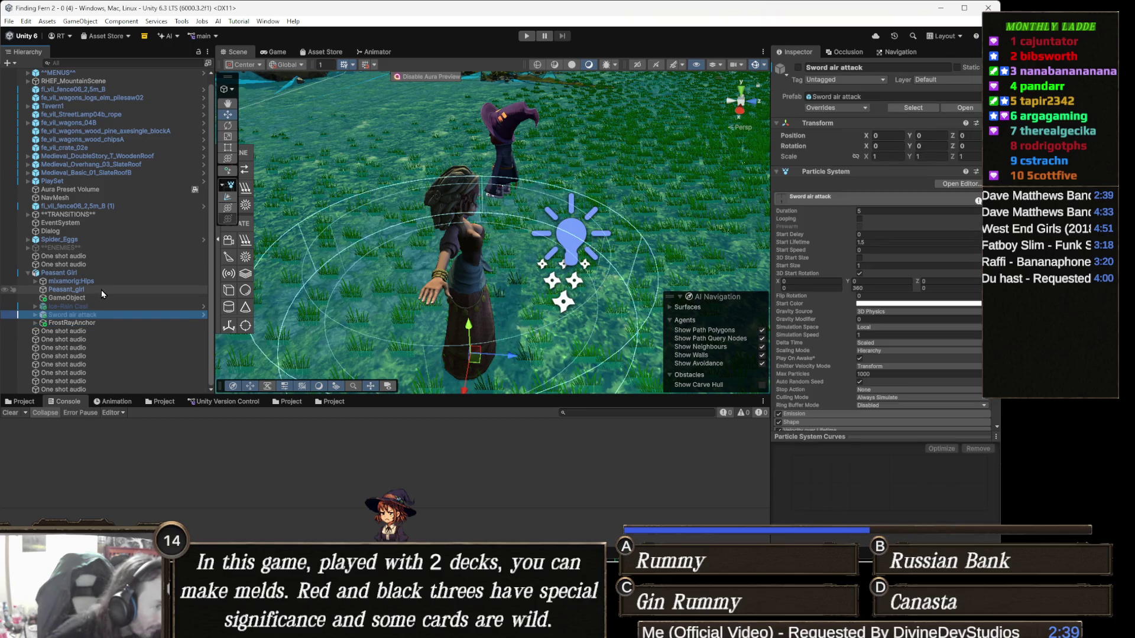
key("Down")
key("Right")
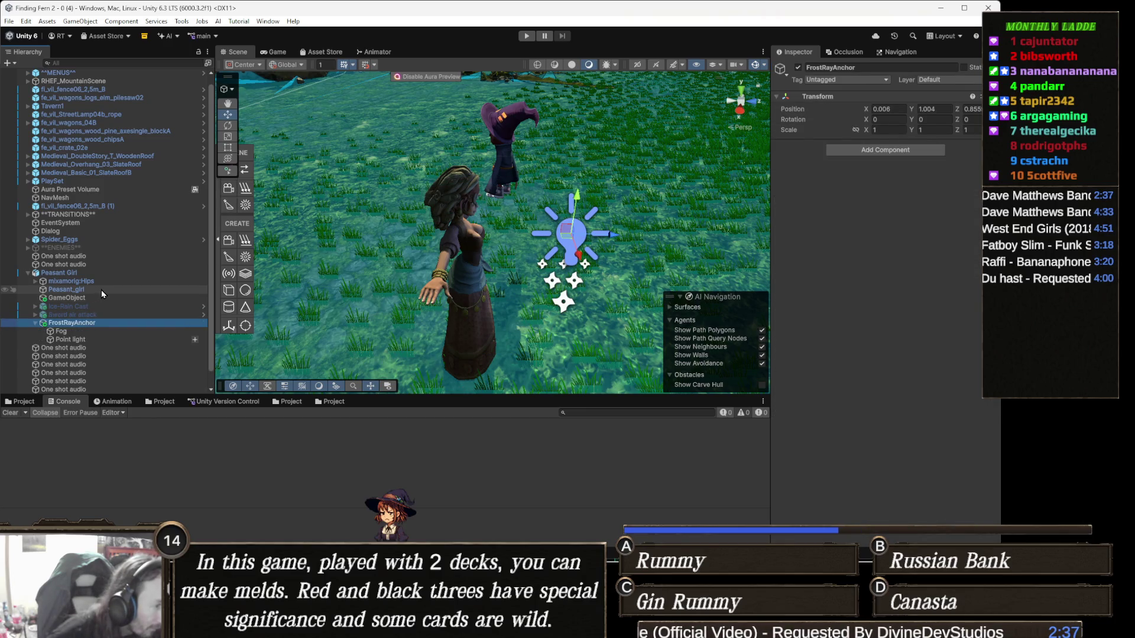
key("Down")
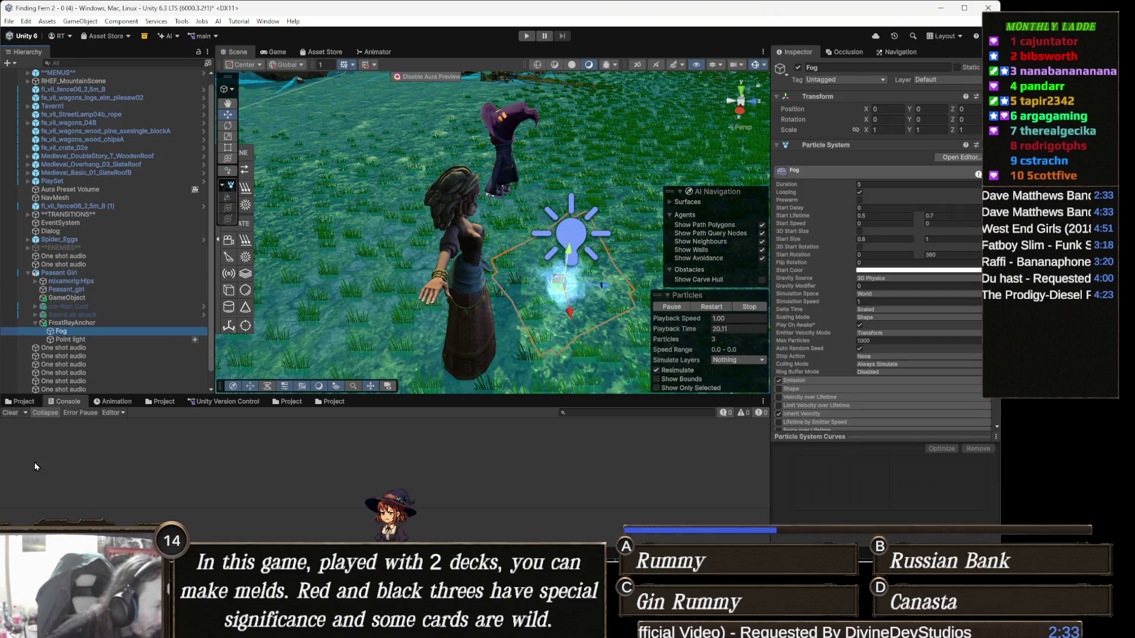
left_click(83, 339, "shift")
key("Left")
key("Left")
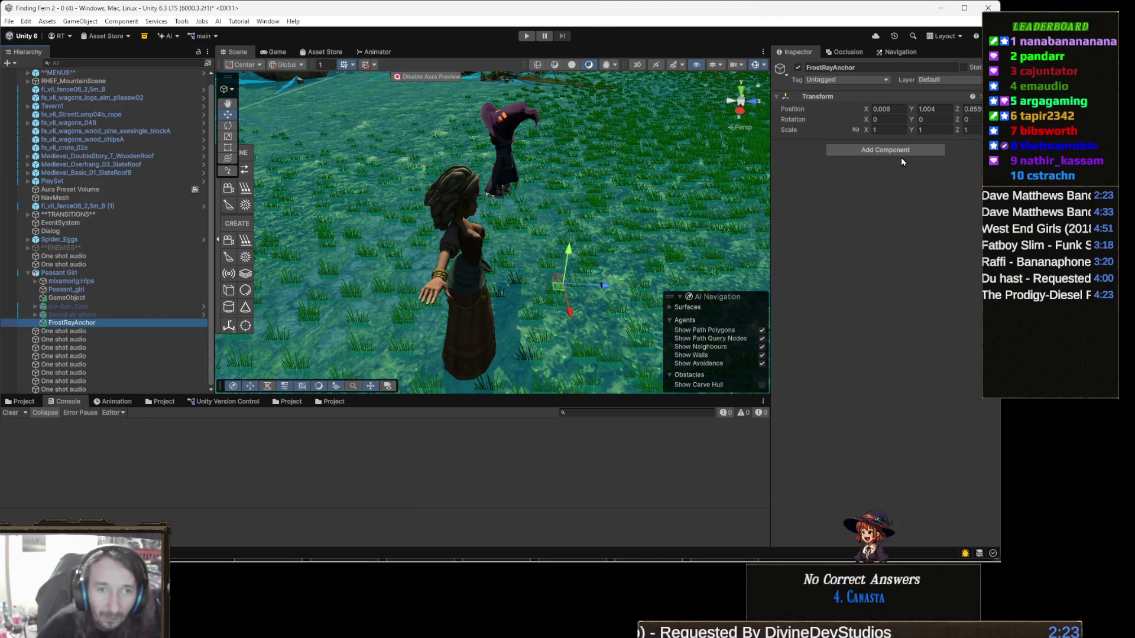
mouse_move(525, 297)
left_mouse_down("alt")
mouse_move(561, 274)
mouse_move(550, 275)
left_mouse_up("alt")
Set FrostRayAnchor's Rotation Y to 90 and switch the handle orientation to Local
left_click(933, 120)
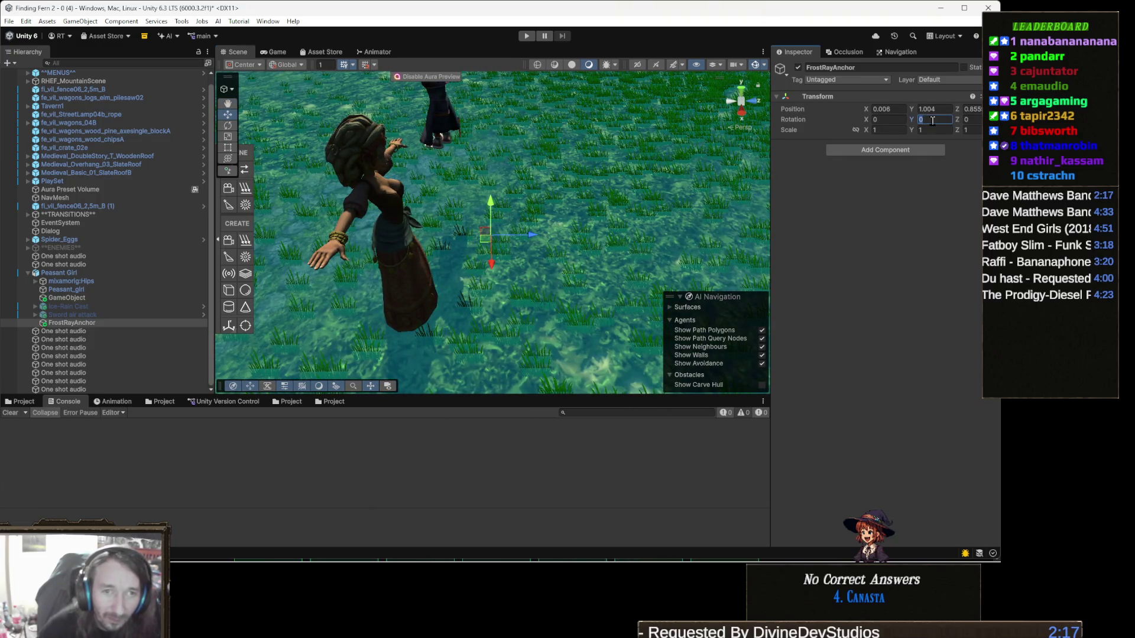
type("9")
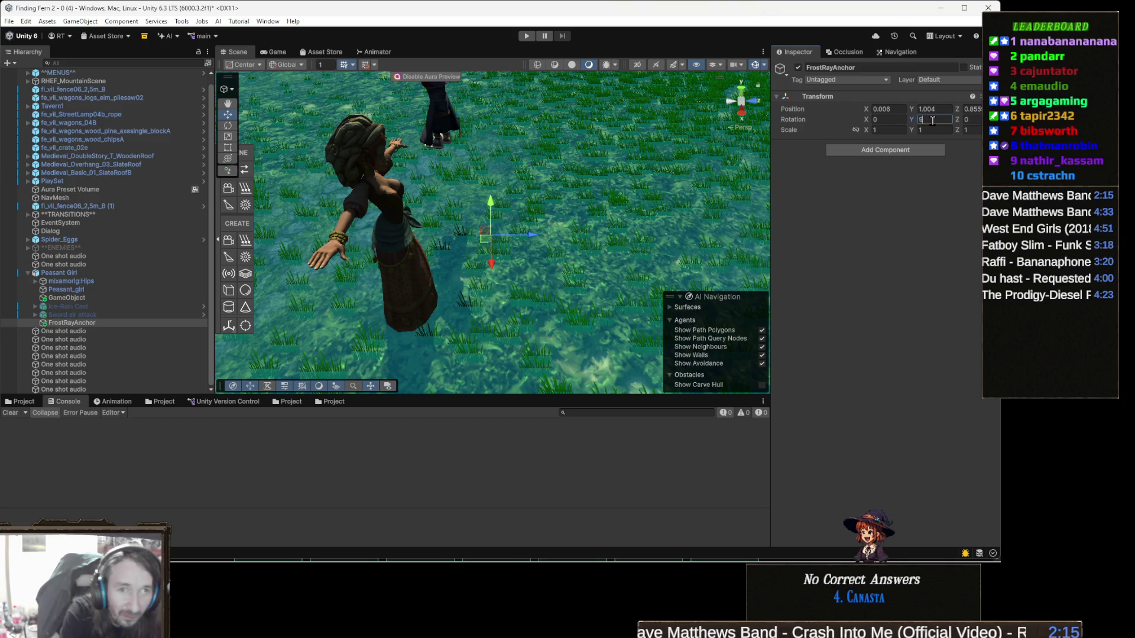
type("90")
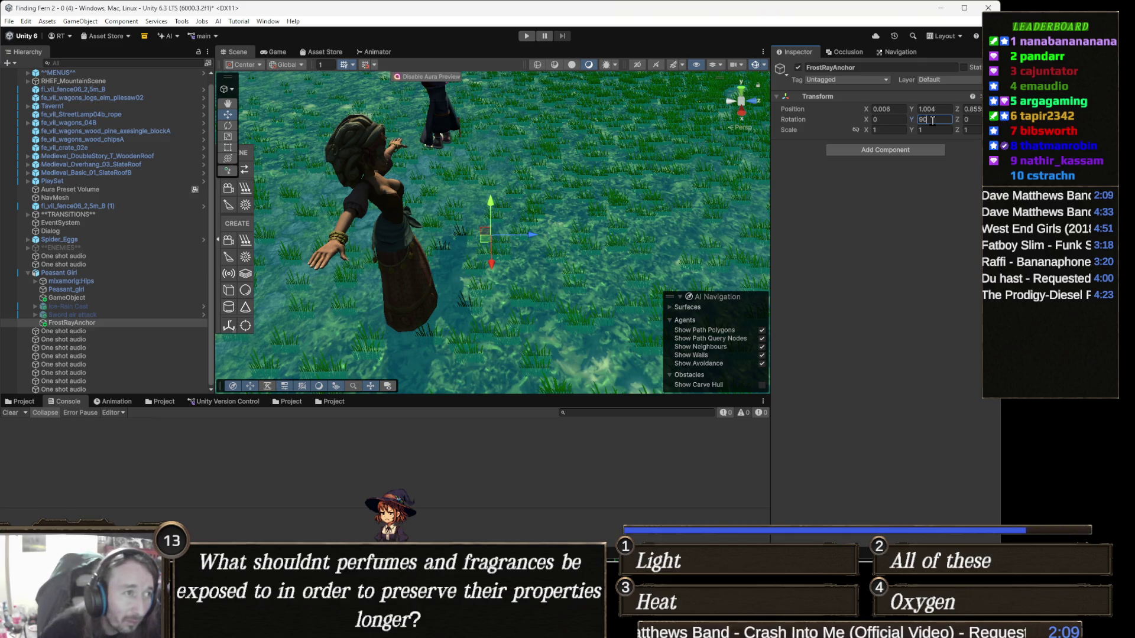
left_click(303, 65)
left_click(294, 88)
Change FrostRayAnchor's Rotation Y to -90 and orbit the view to check it
mouse_move(371, 238)
left_mouse_down()
mouse_move(403, 240)
mouse_move(414, 278)
mouse_move(437, 248)
left_mouse_up()
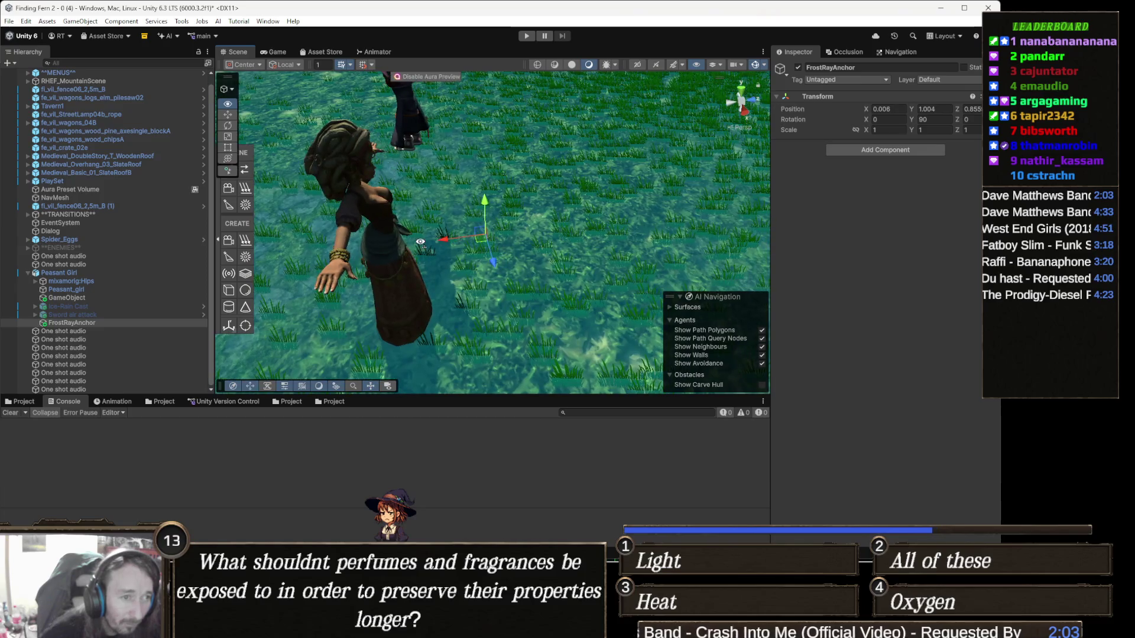
left_click_drag(688, 209, 653, 210)
left_click(939, 120)
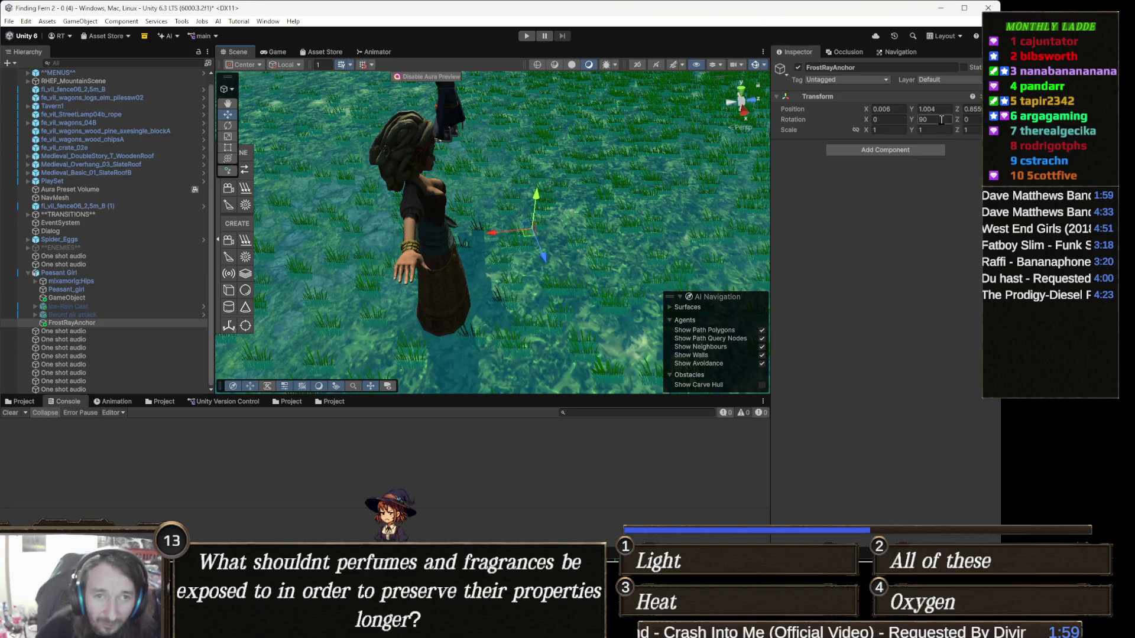
key("BackSpace")
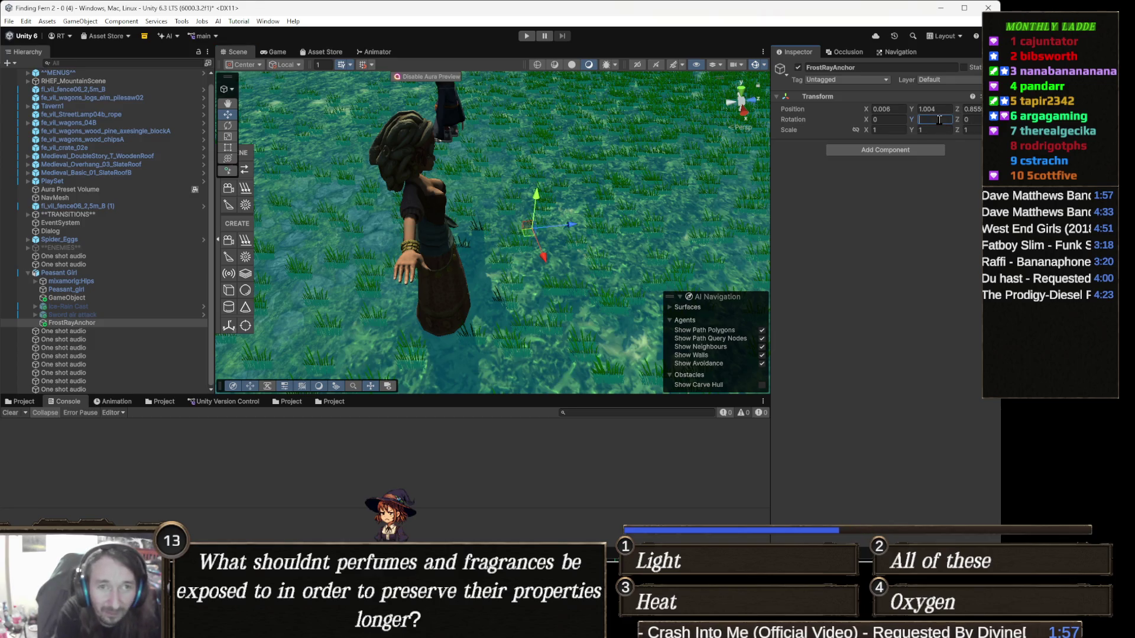
type("-90")
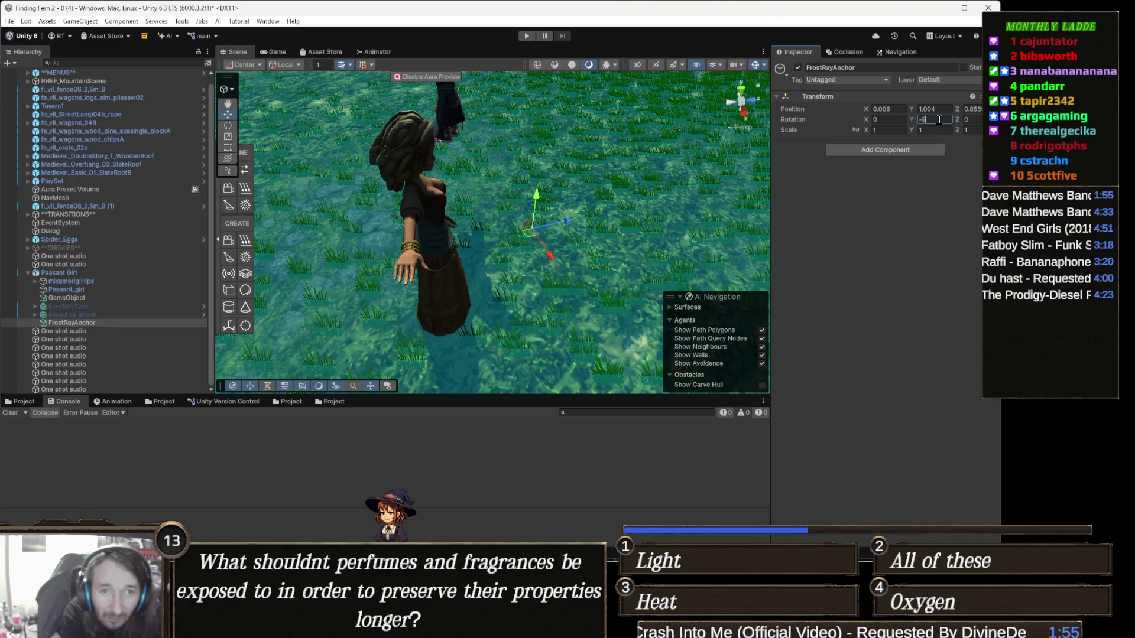
left_click_drag(467, 231, 401, 184)
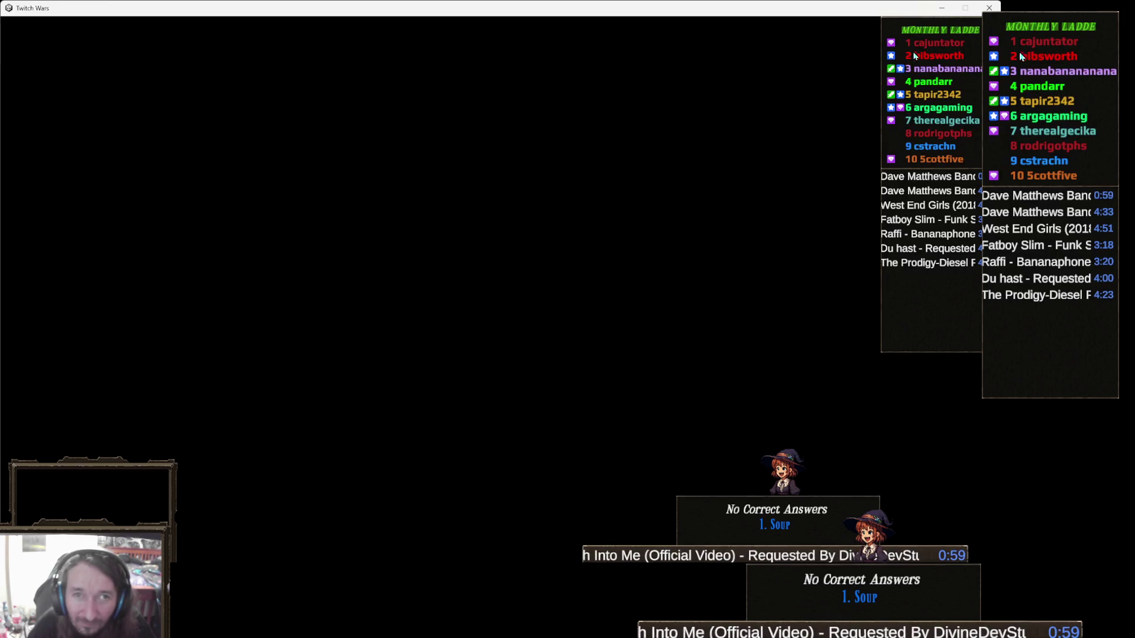
Minimize the Twitch Wars window to get back to the Unity Editor
left_click(942, 7)
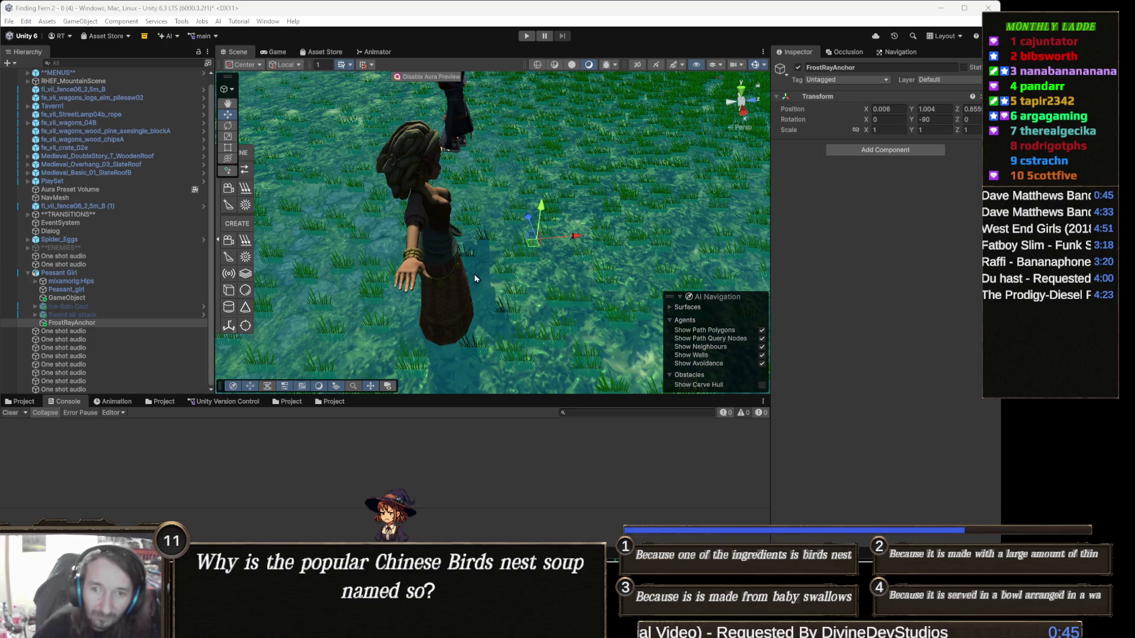
left_click_drag(556, 250, 532, 230)
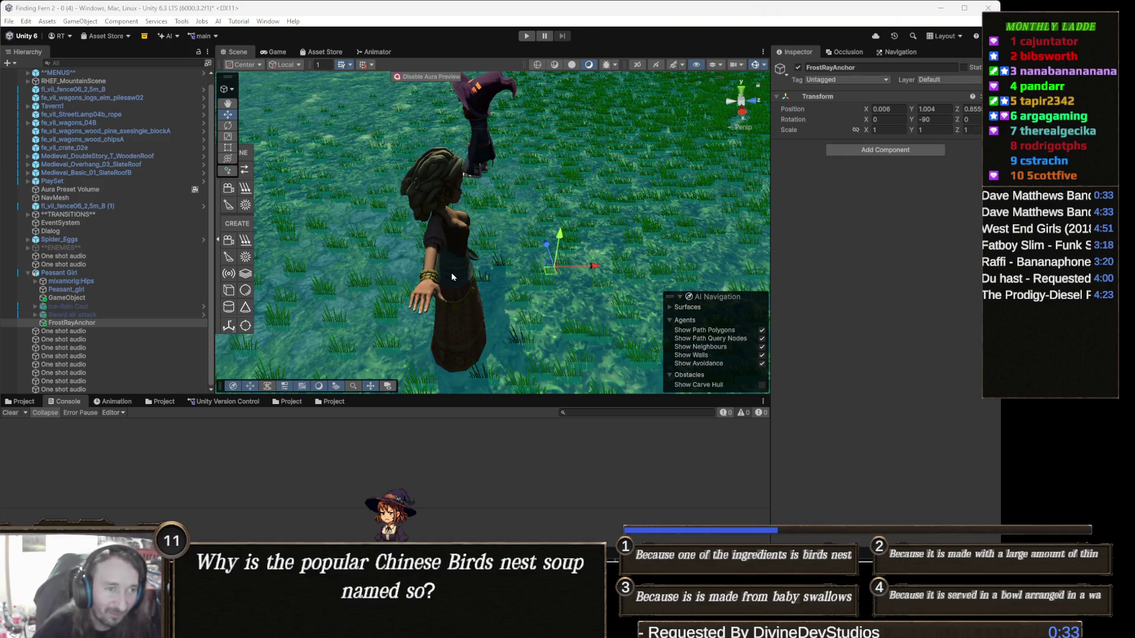
left_click_drag(496, 236, 512, 212)
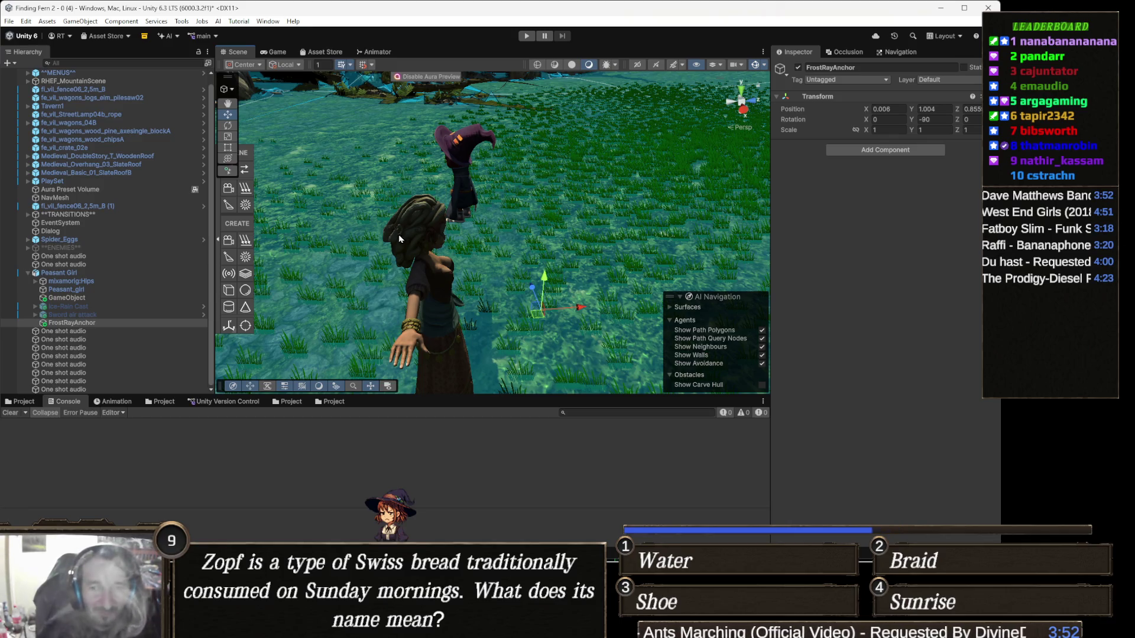
left_click(526, 38)
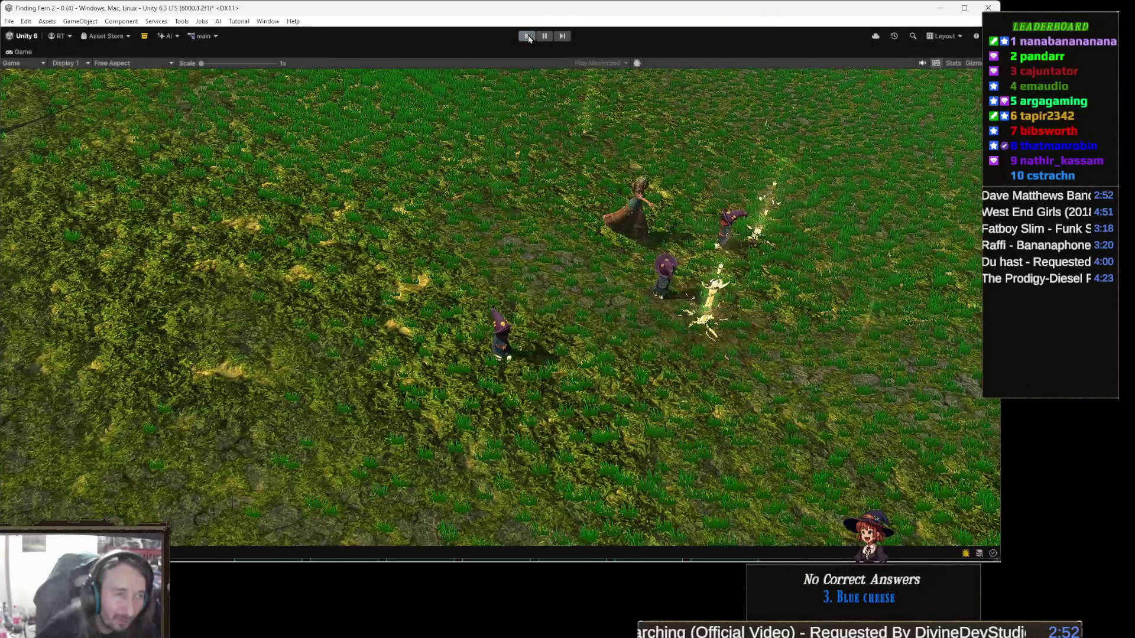
key("ctrl+p")
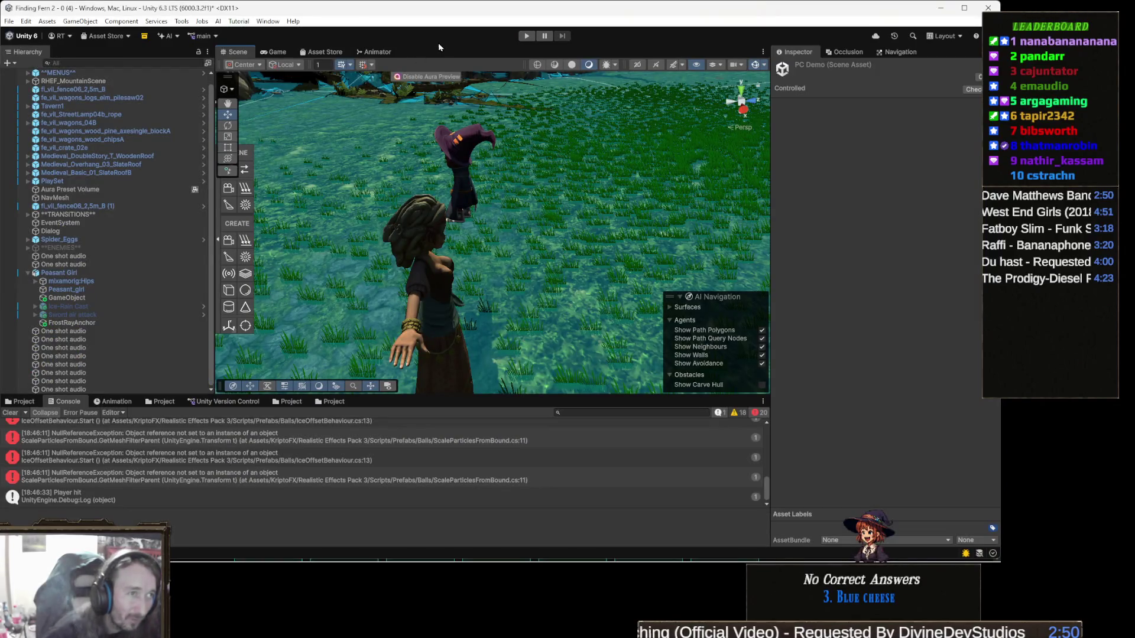
Show the Animator graph and select Peasant Girl to view its components
left_click(390, 53)
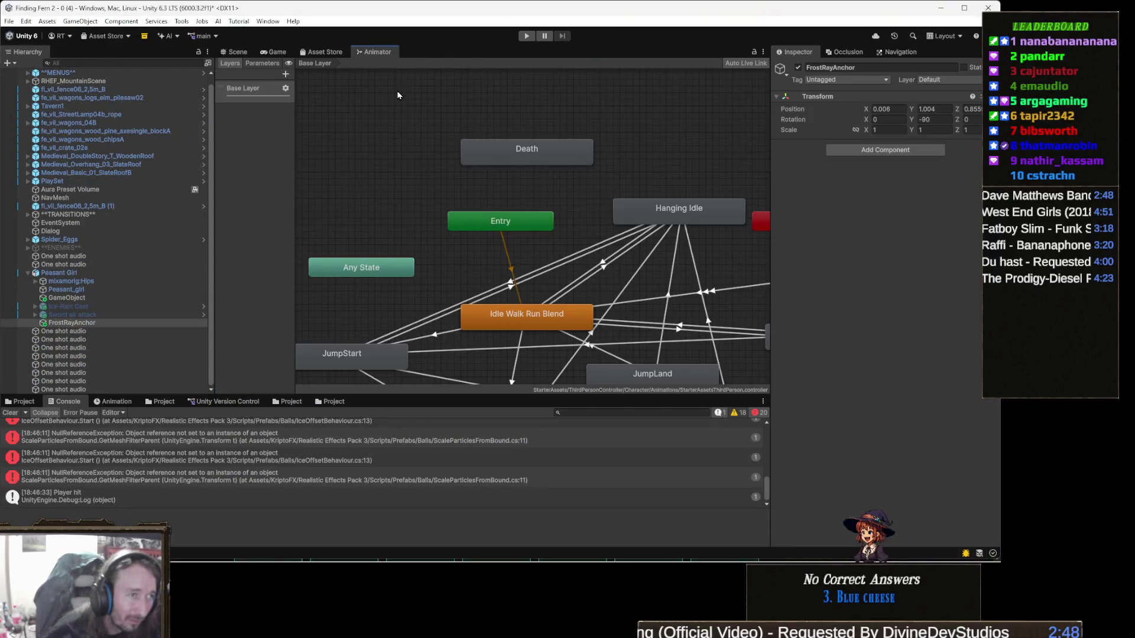
left_click(380, 142)
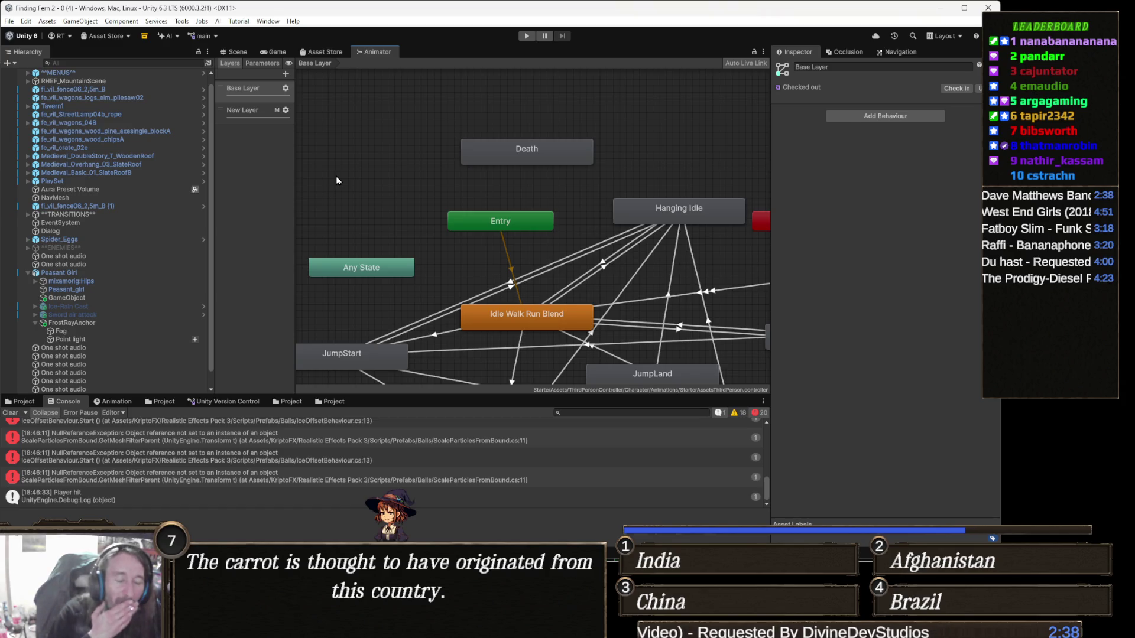
left_click(97, 274)
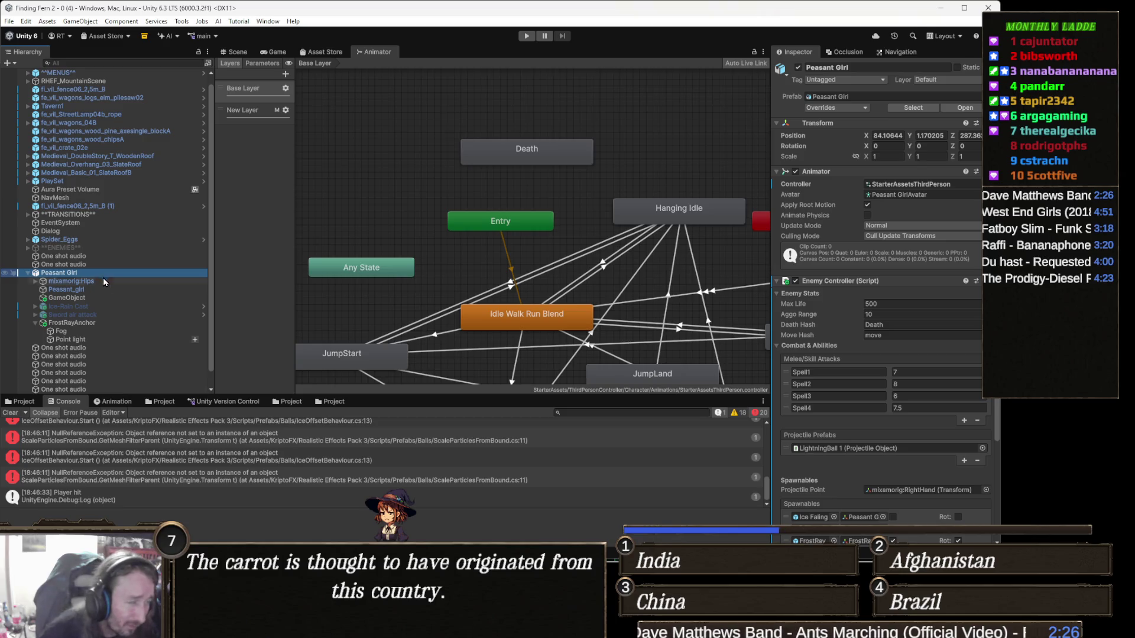
scroll(364, 215, "down", 3)
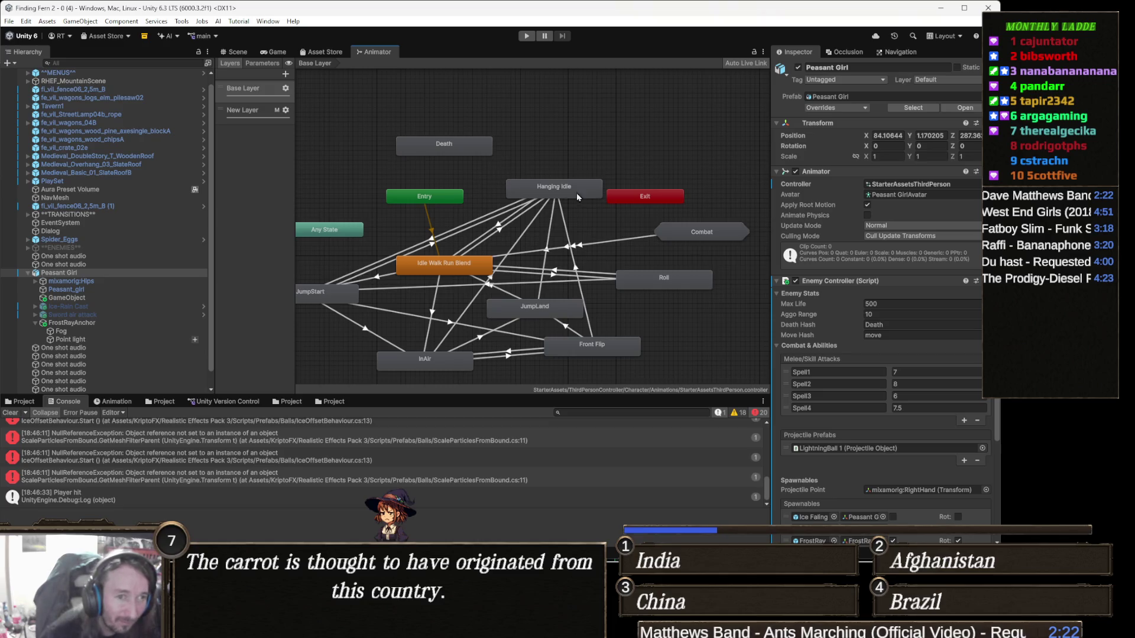
Open the Combat sub-state machine and inspect the Spell1 to Spell4 states' settings
double_click(681, 231)
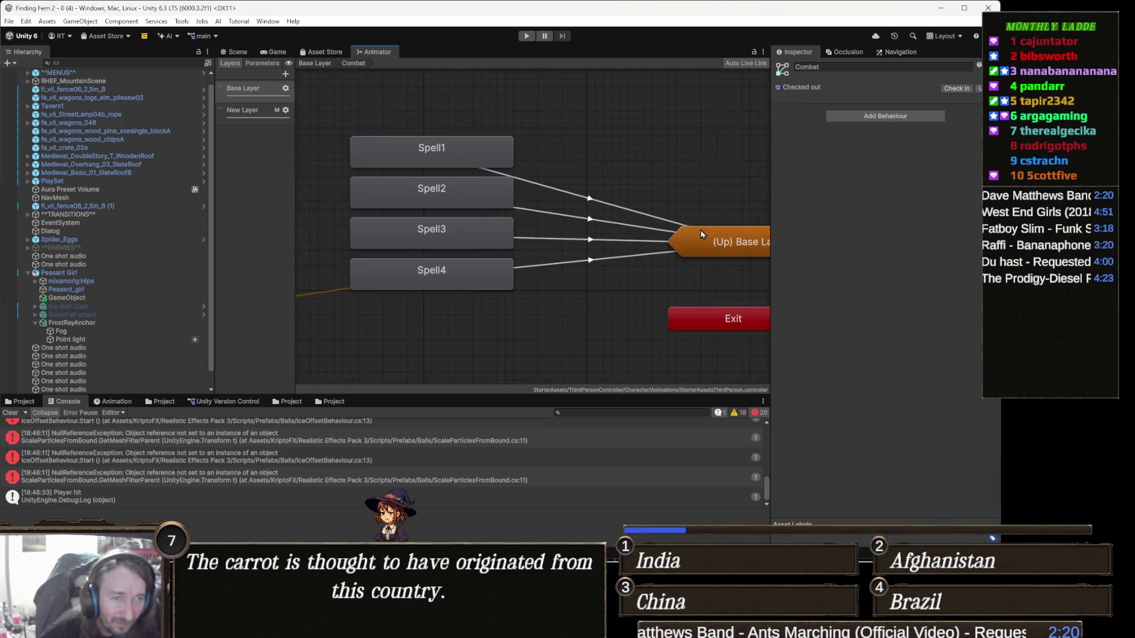
left_click(482, 143)
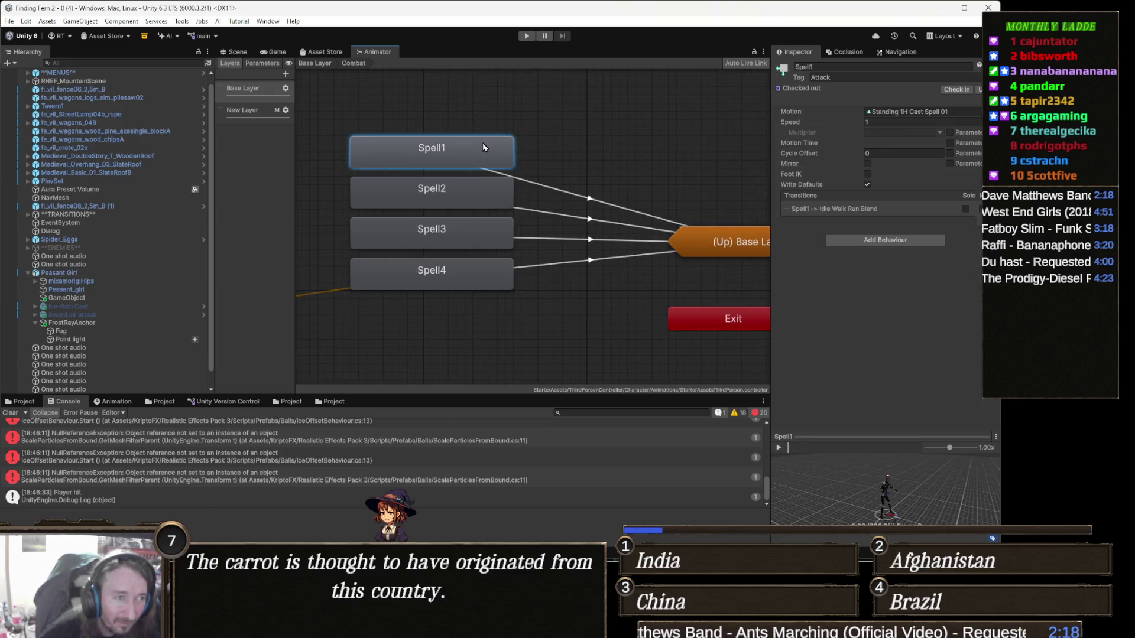
left_click(461, 193)
left_click(469, 227)
left_click(467, 253)
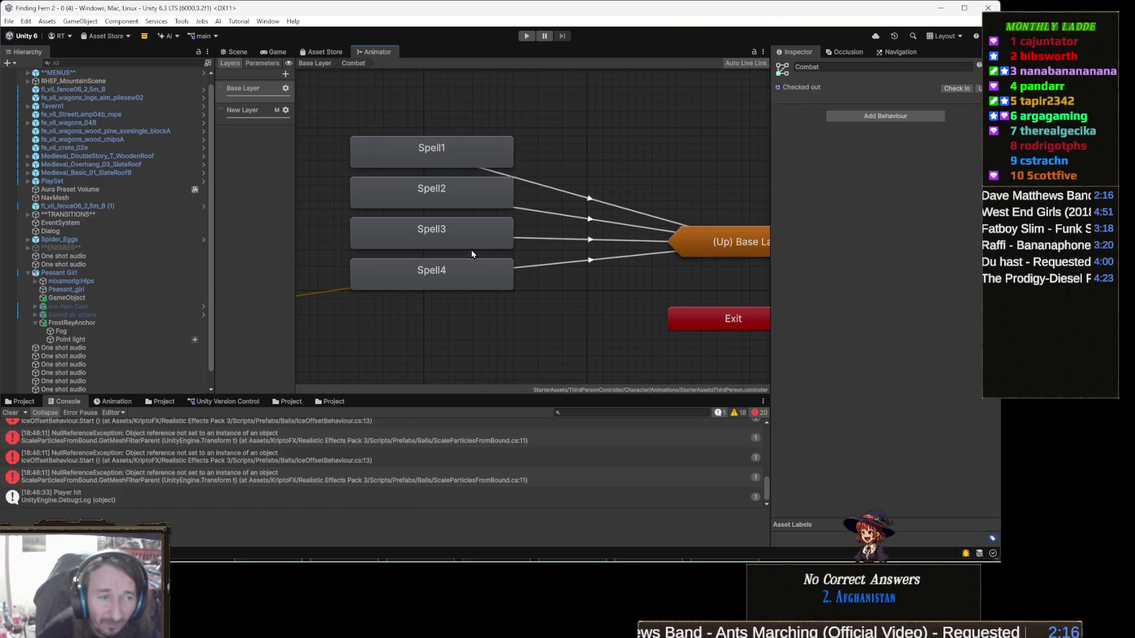
left_click(467, 277)
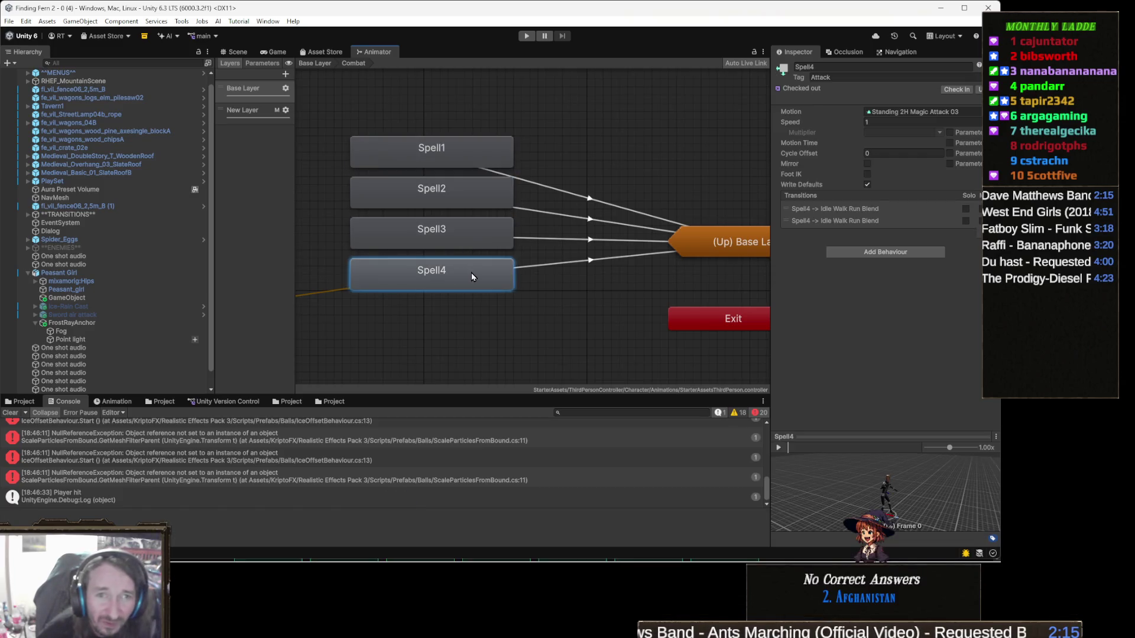
left_click(467, 151)
Glance at New Layer, then return to the Base Layer graph and pan it
left_click(258, 111)
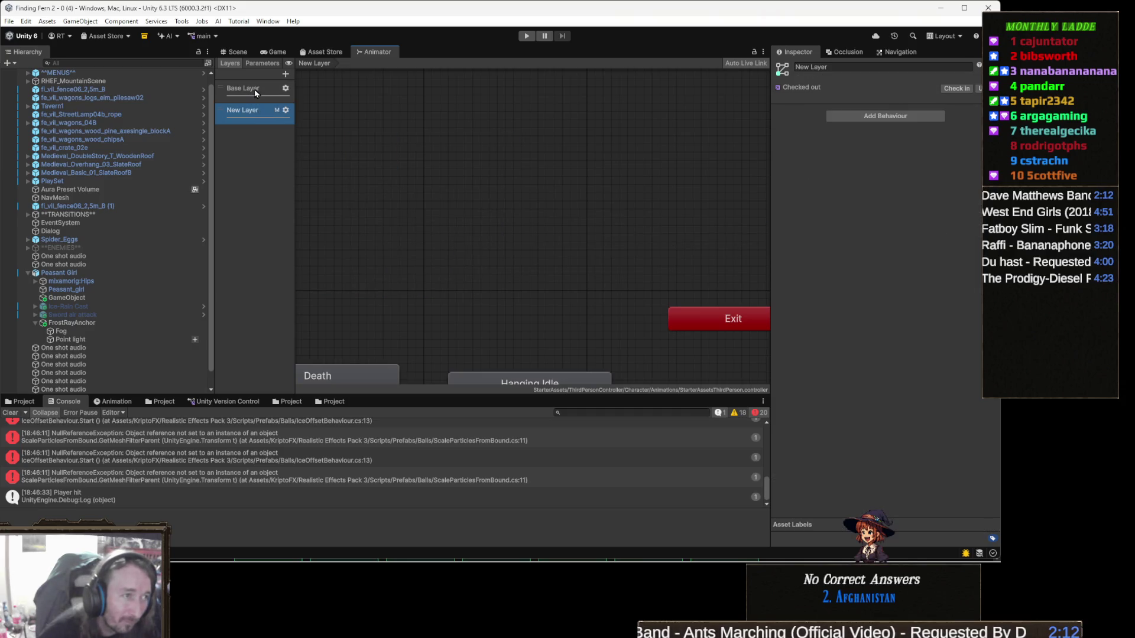
left_click(256, 93)
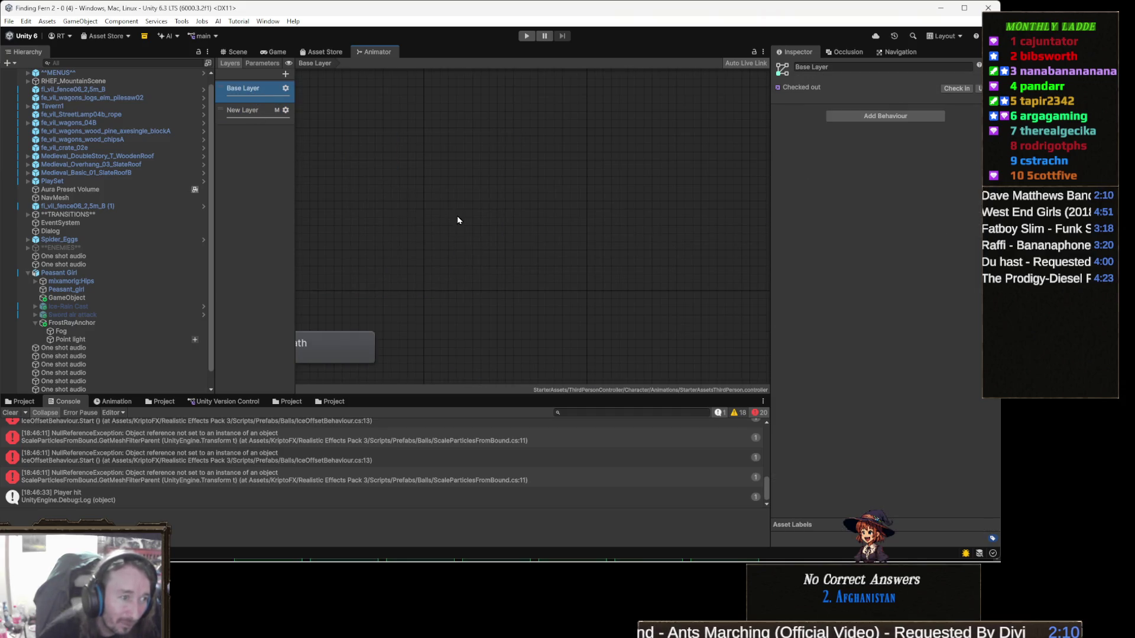
left_click_drag(523, 216, 479, 182)
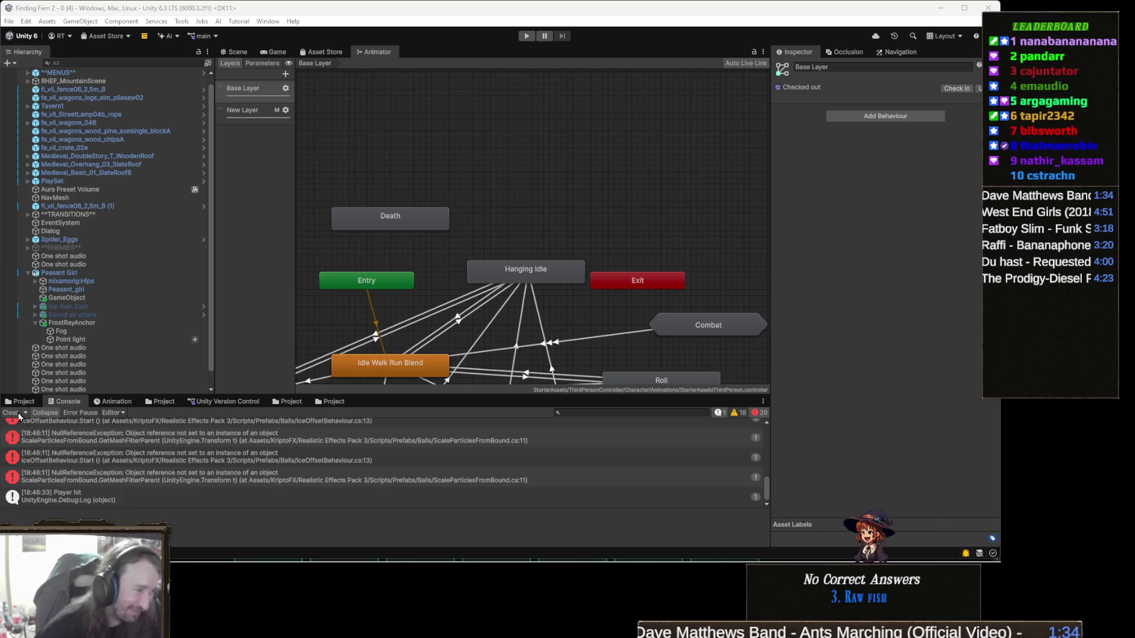
Clear all old errors and warnings from the Console
left_click(10, 413)
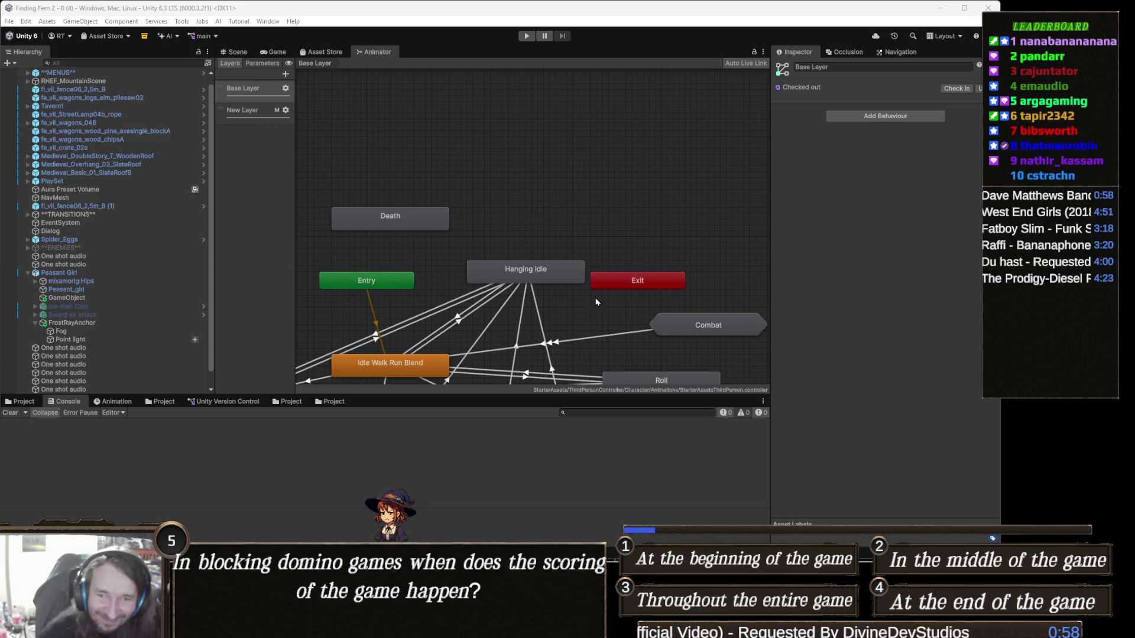
Pan the Base Layer graph to show JumpLand, Front Flip and InAir, then show the Project panel
left_click_drag(575, 208, 589, 158)
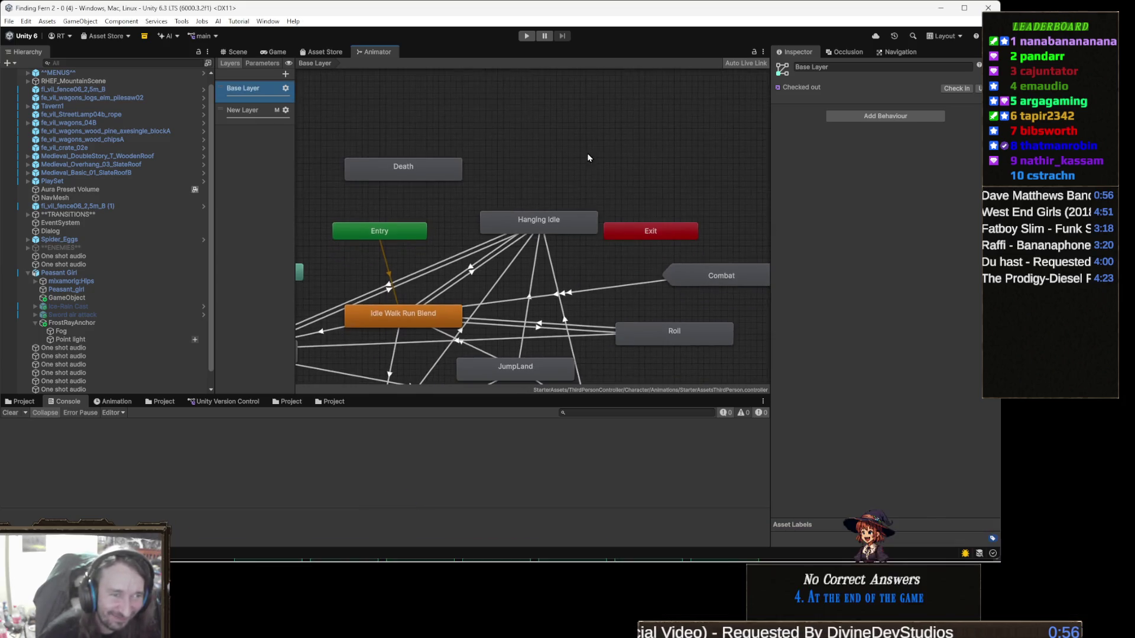
right_click(620, 227)
left_click(589, 172)
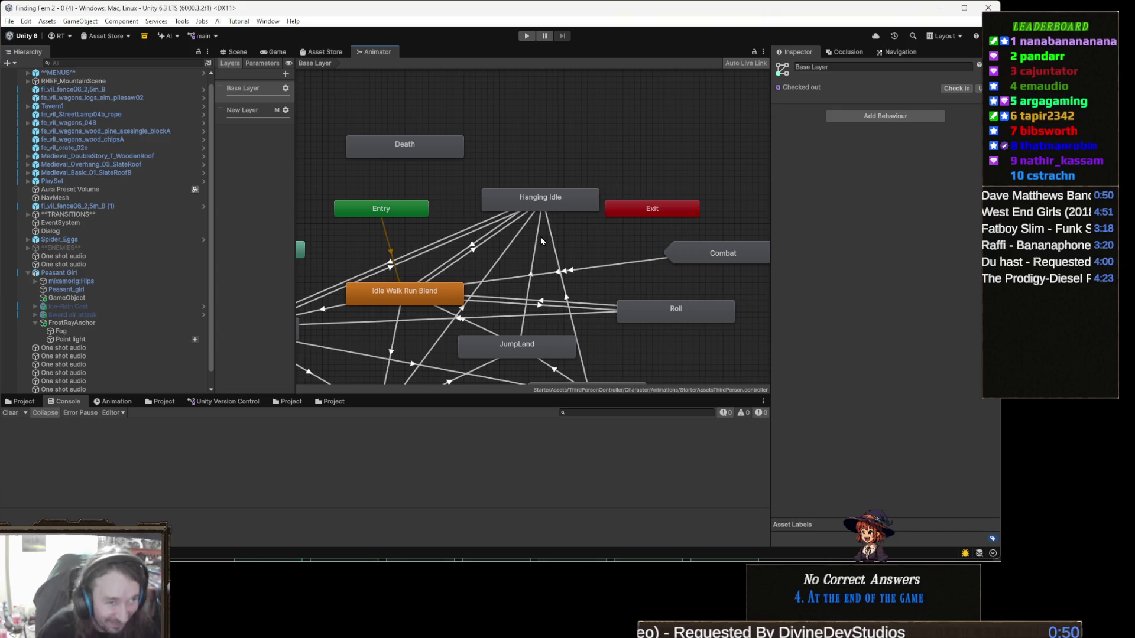
left_click_drag(536, 258, 511, 237)
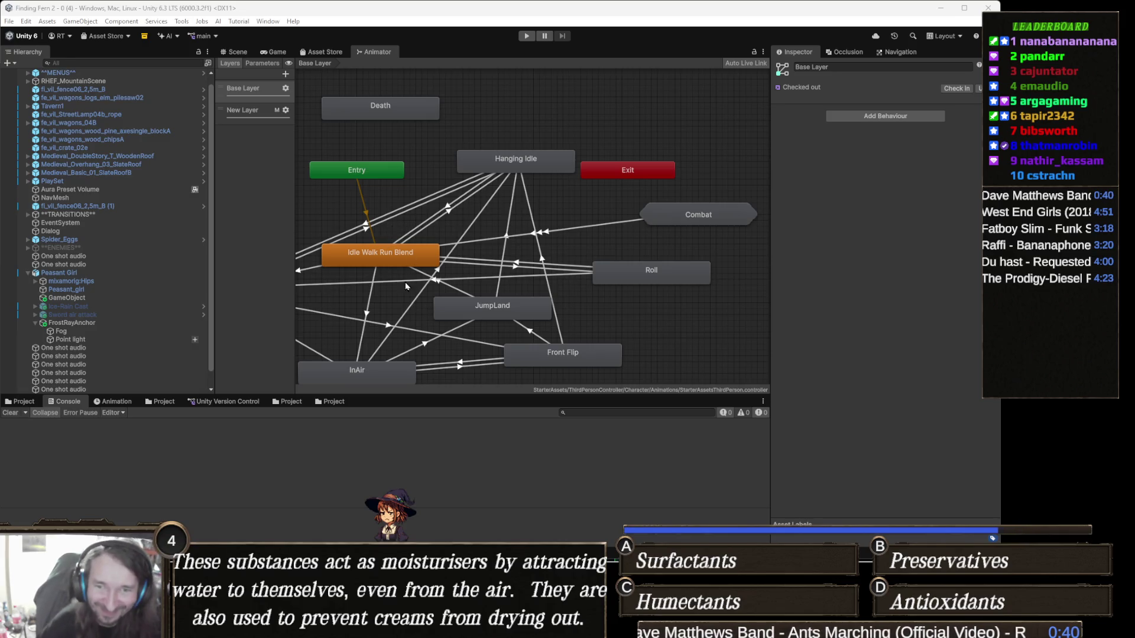
left_click_drag(540, 240, 542, 246)
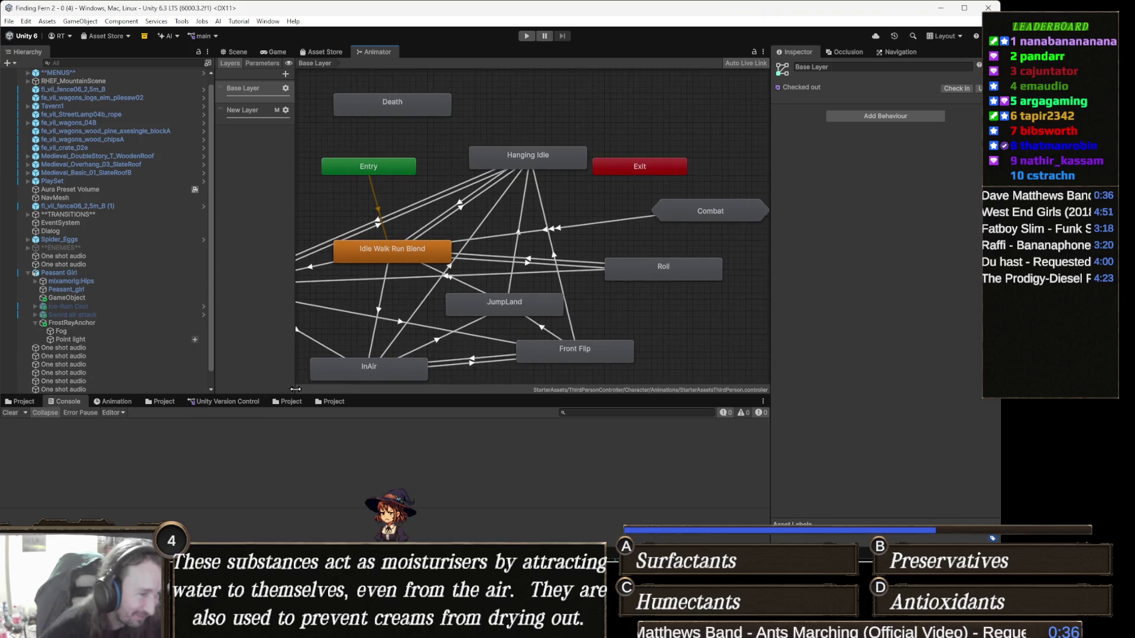
left_click(332, 401)
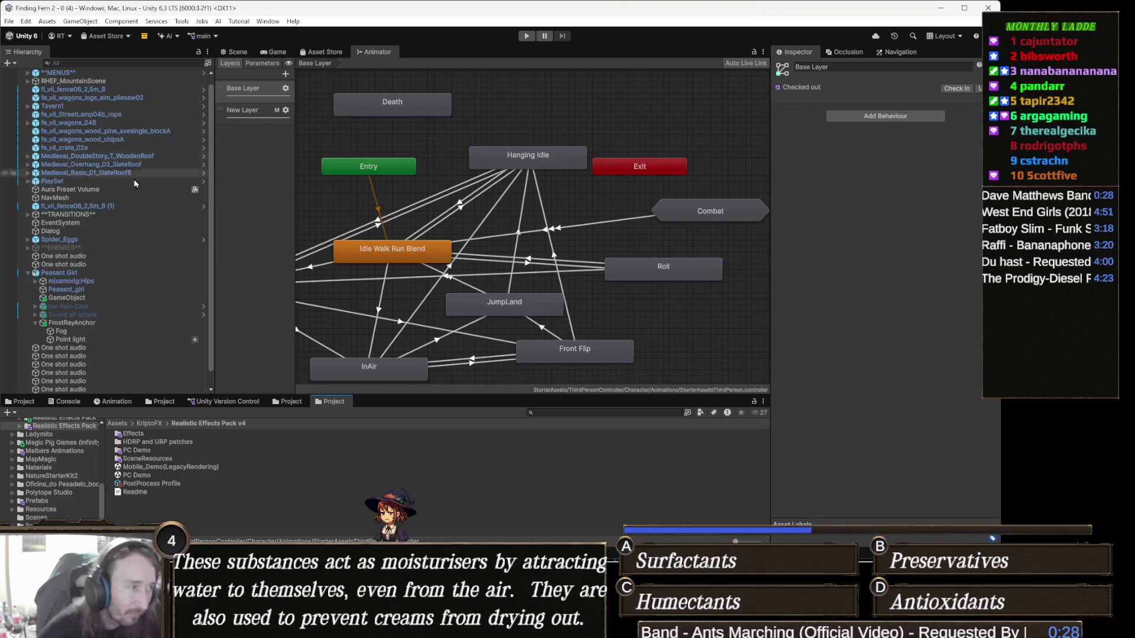
Locate Peasant Girl's controller and compare StarterAssetsThirdPerson, HumanEnemyCaster and Spider_Eggs, ending on StarterAssetsThirdPerson
left_click(59, 273)
left_click(904, 184)
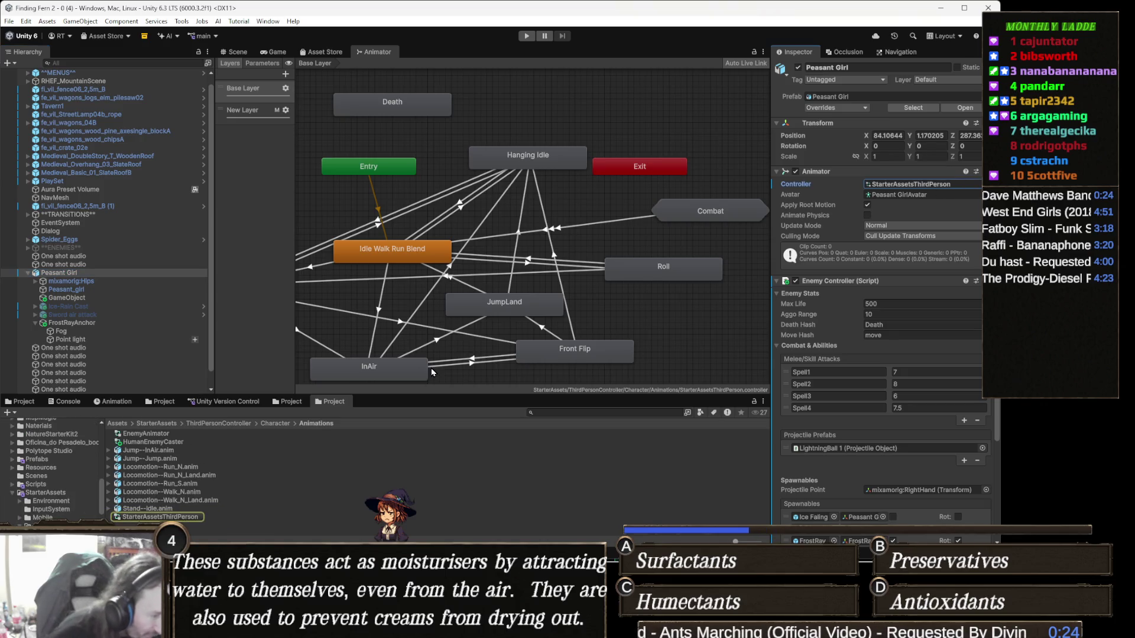
left_click(197, 518)
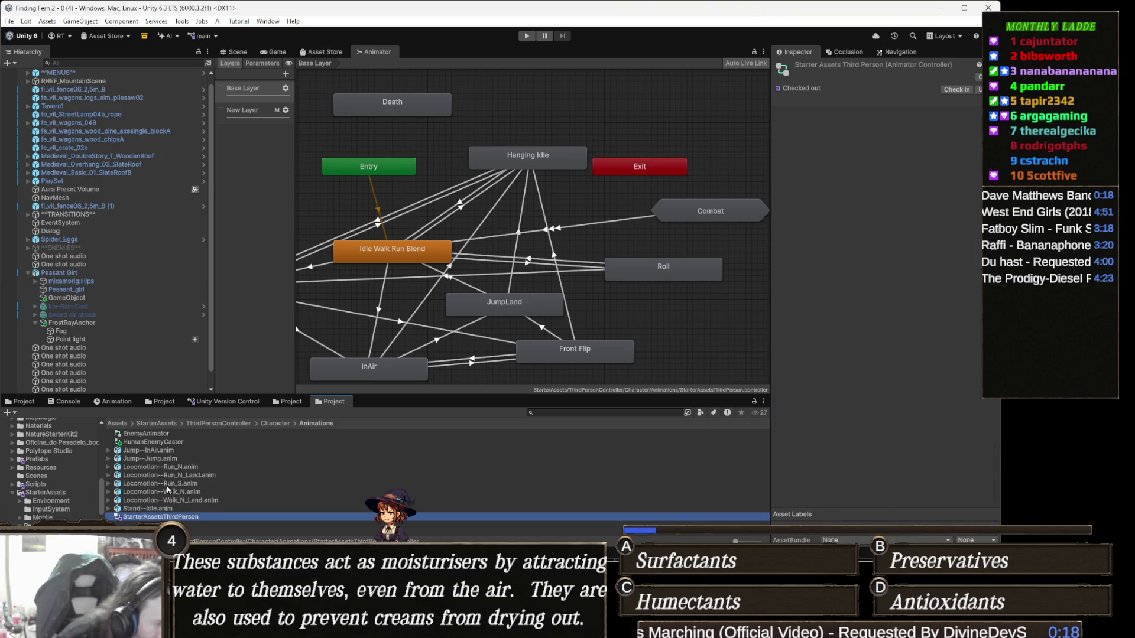
left_click(155, 442)
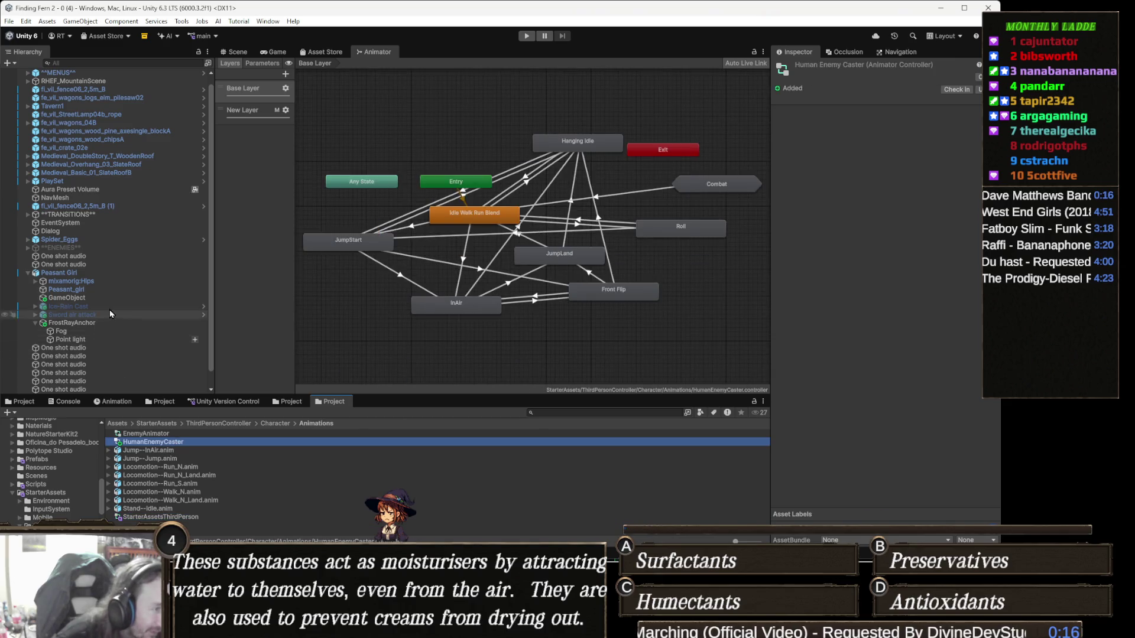
left_click(91, 240)
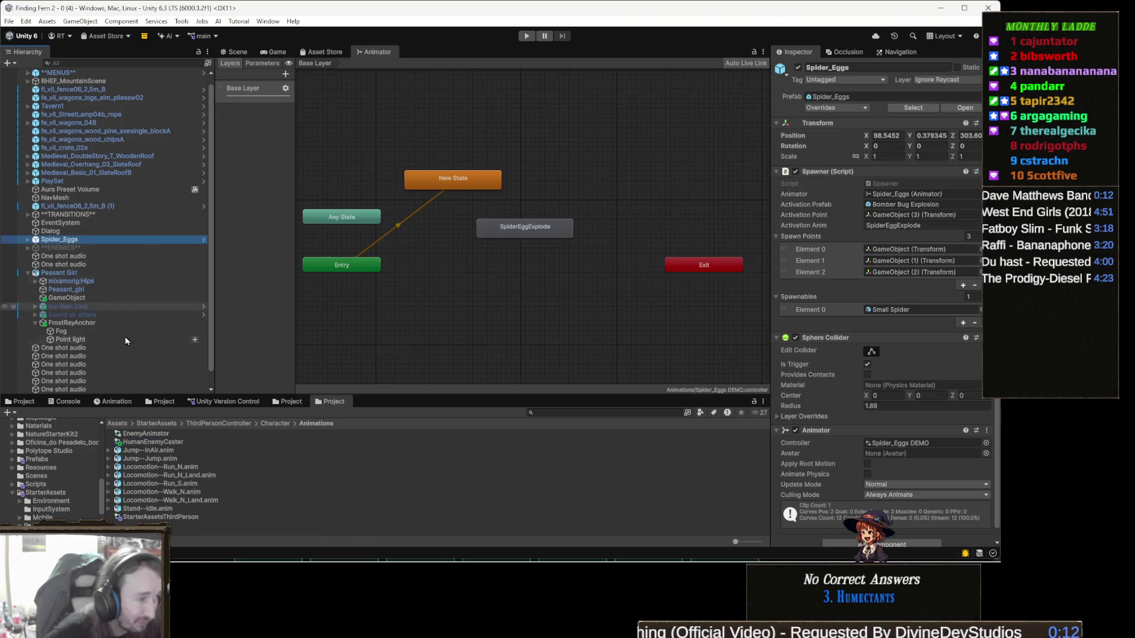
left_click(175, 443)
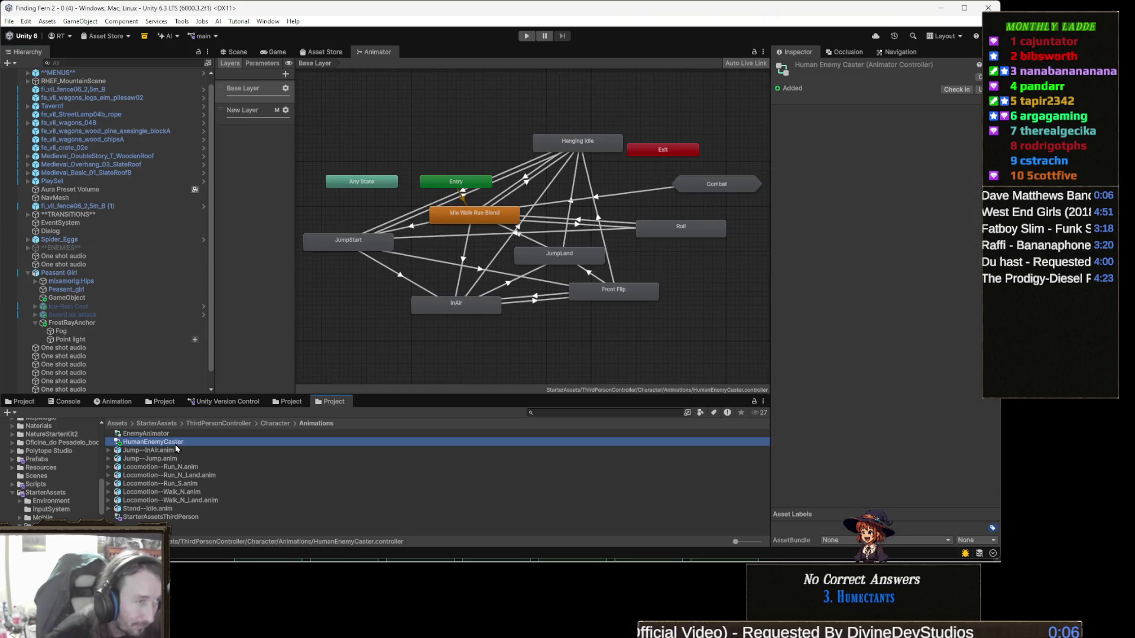
left_click(187, 517)
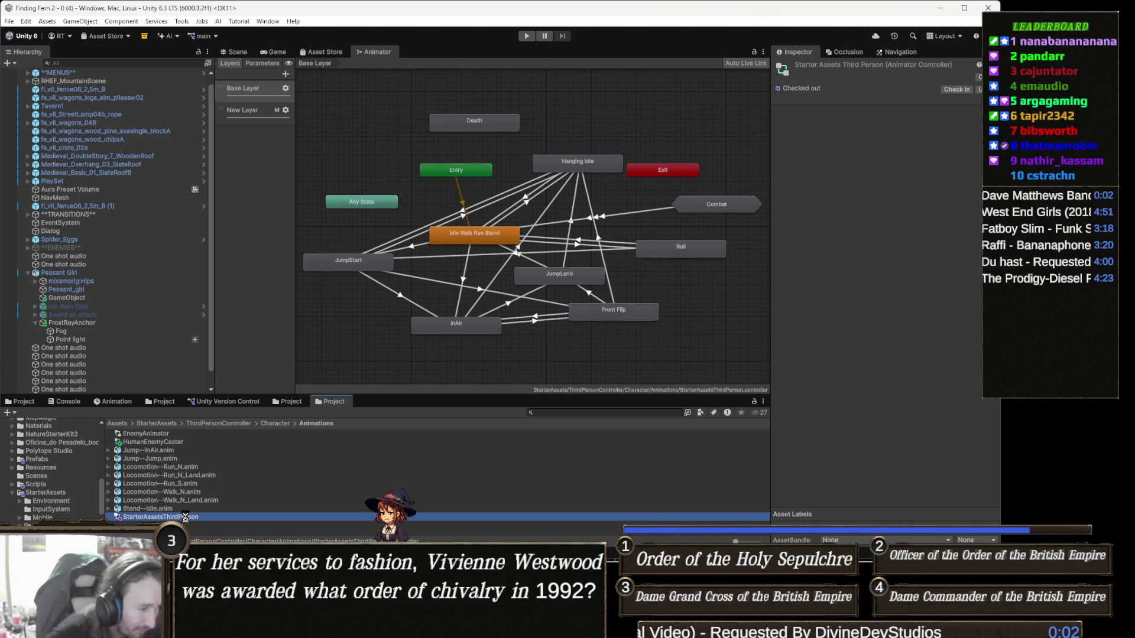
Duplicate StarterAssetsThirdPerson and assign the copy, StarterAssetsThirdPerson 1, as Peasant Girl's Animator controller
key("ctrl+d")
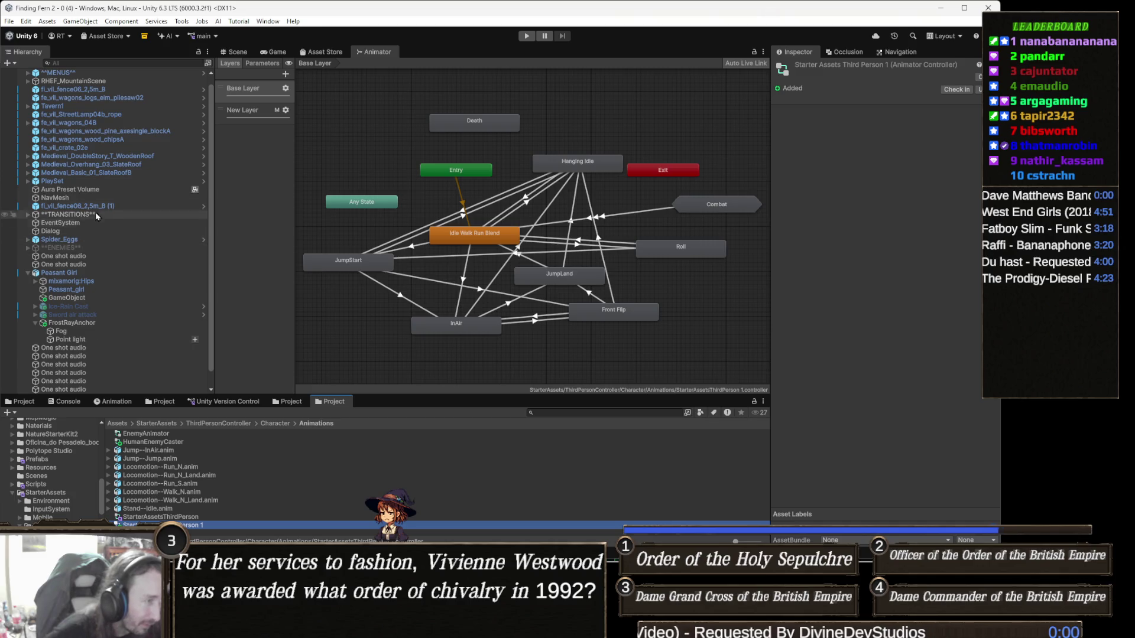
left_click(89, 273)
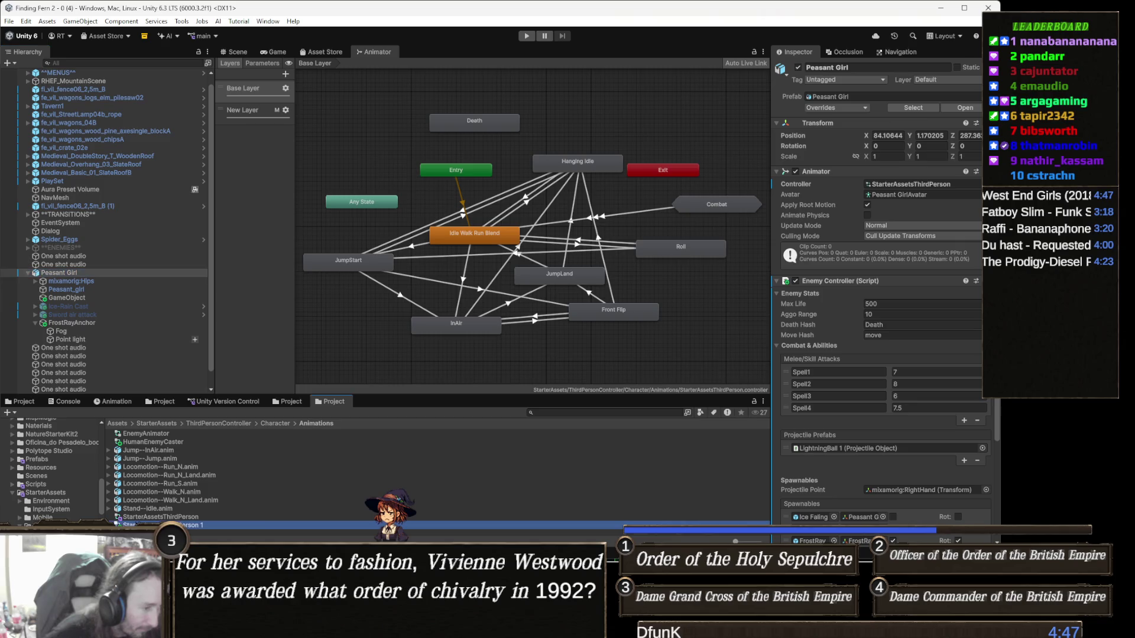
left_click(792, 260)
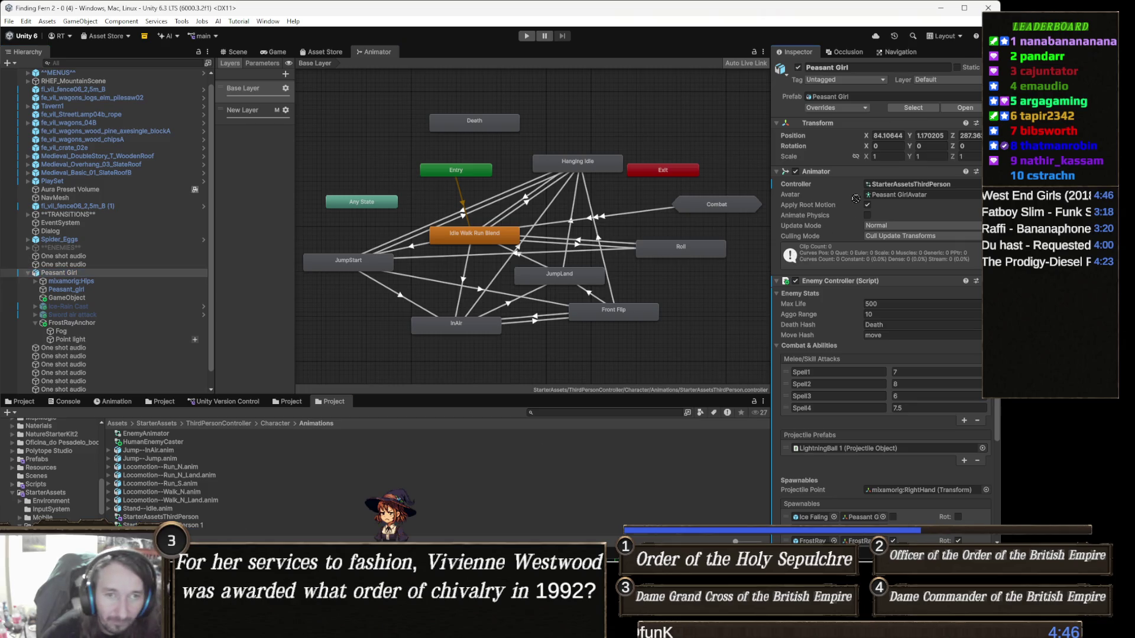
left_click(906, 188)
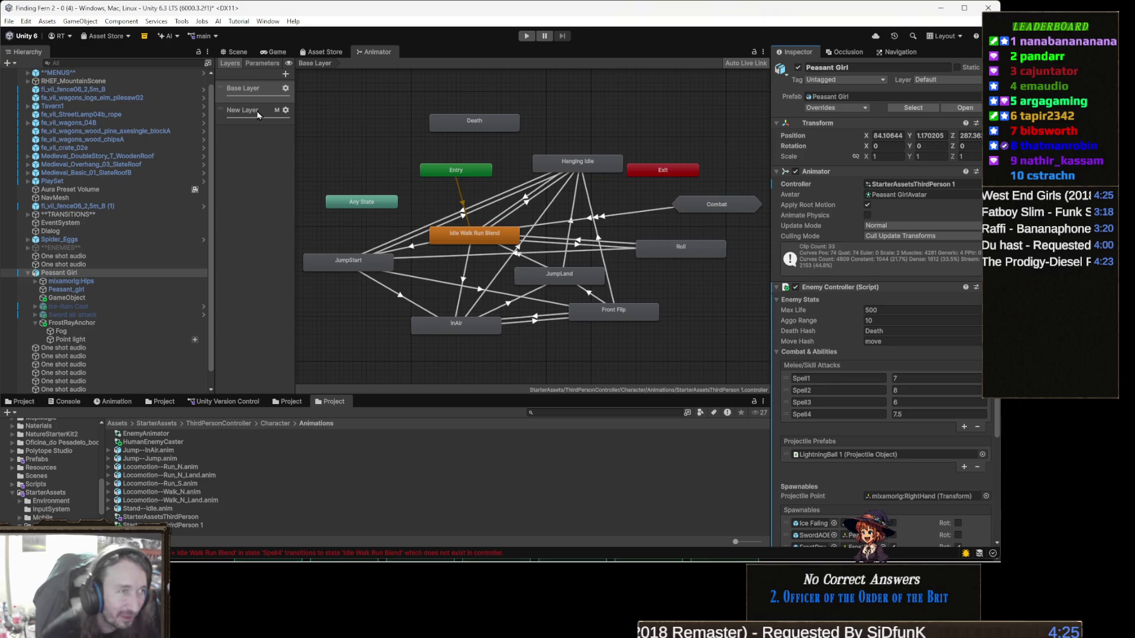
left_click(258, 114)
left_click_drag(492, 180, 415, 190)
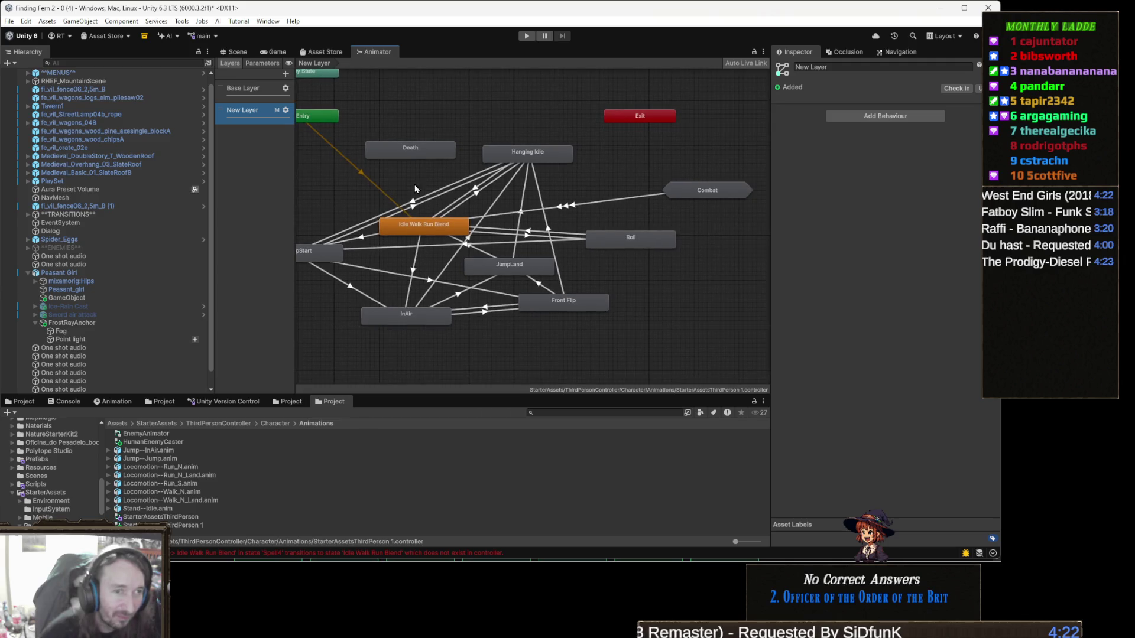
double_click(702, 193)
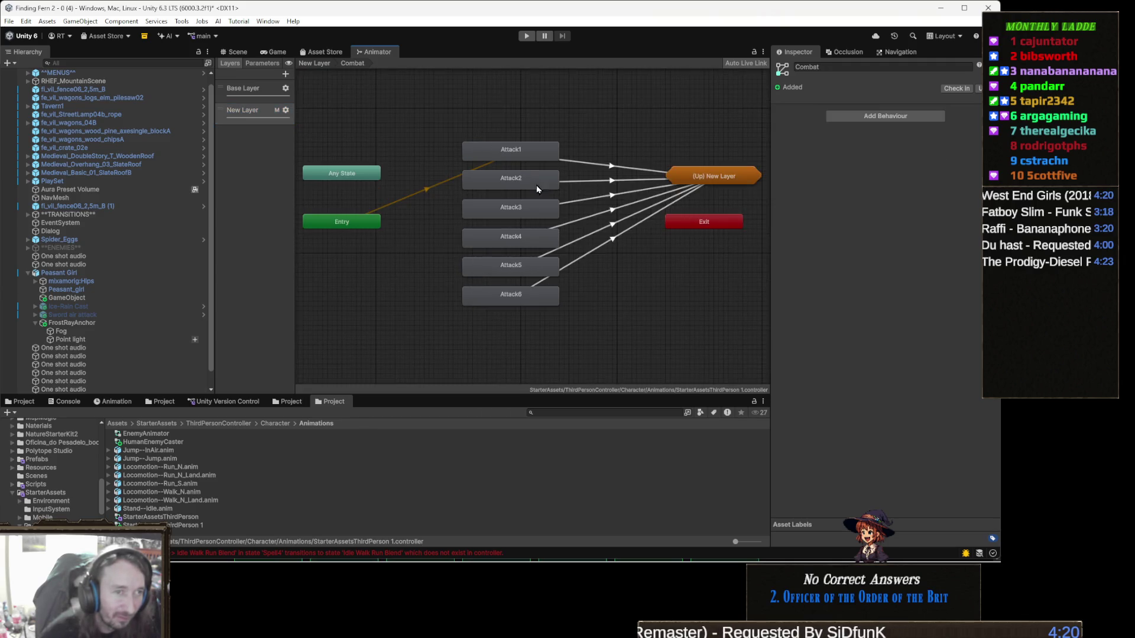
left_click(254, 92)
left_click_drag(678, 316, 646, 235)
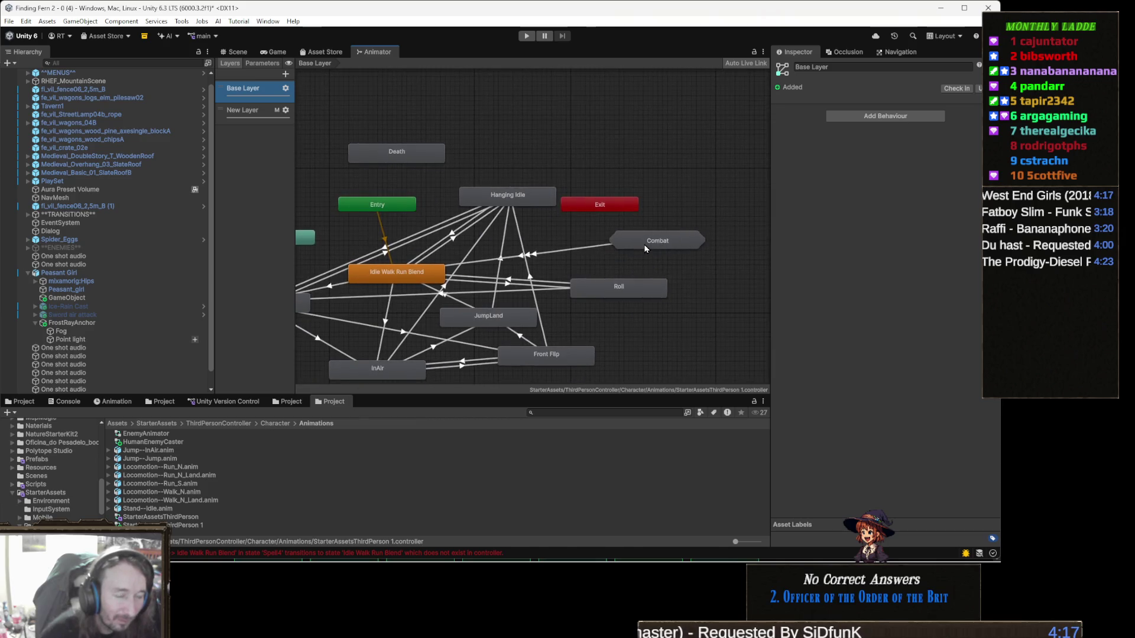
double_click(646, 249)
scroll(535, 174, "up", 5)
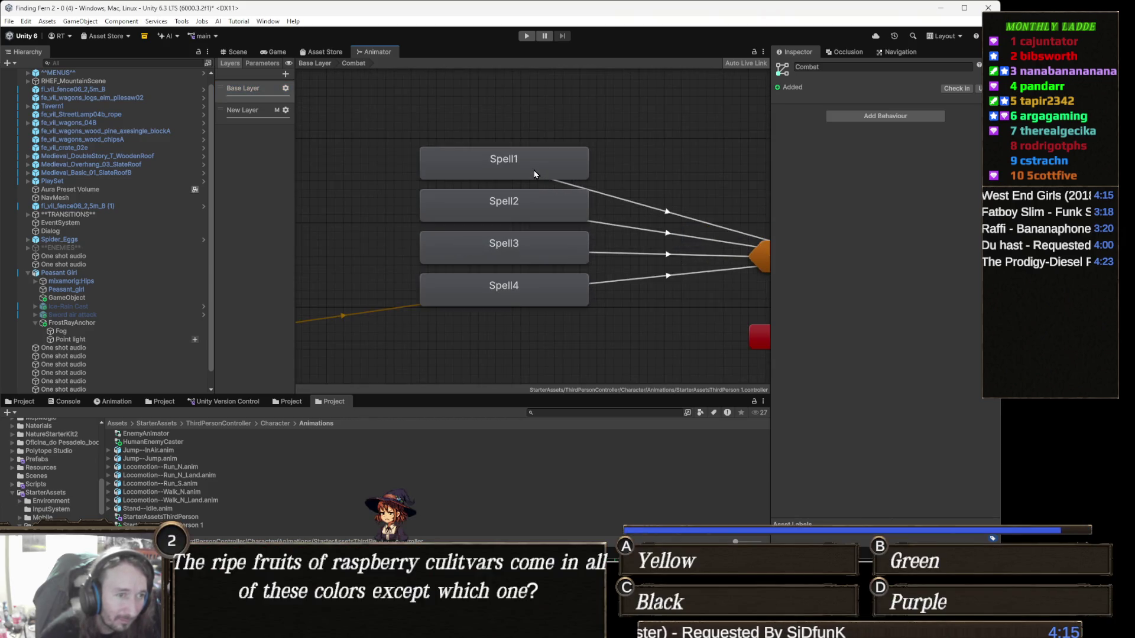
left_click(251, 113)
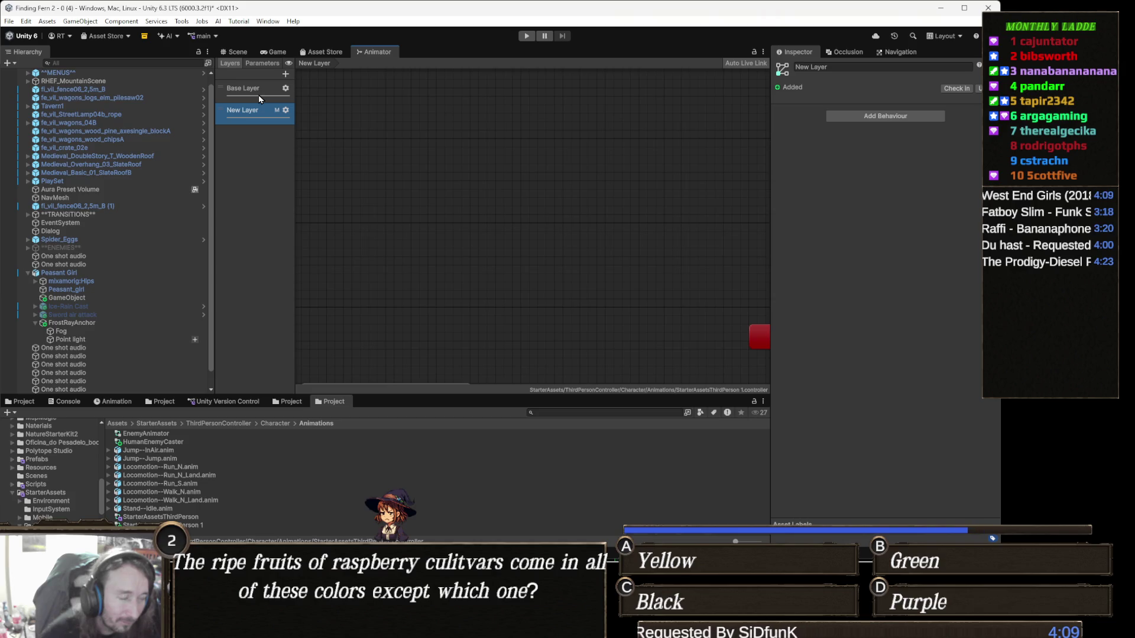
left_click(257, 93)
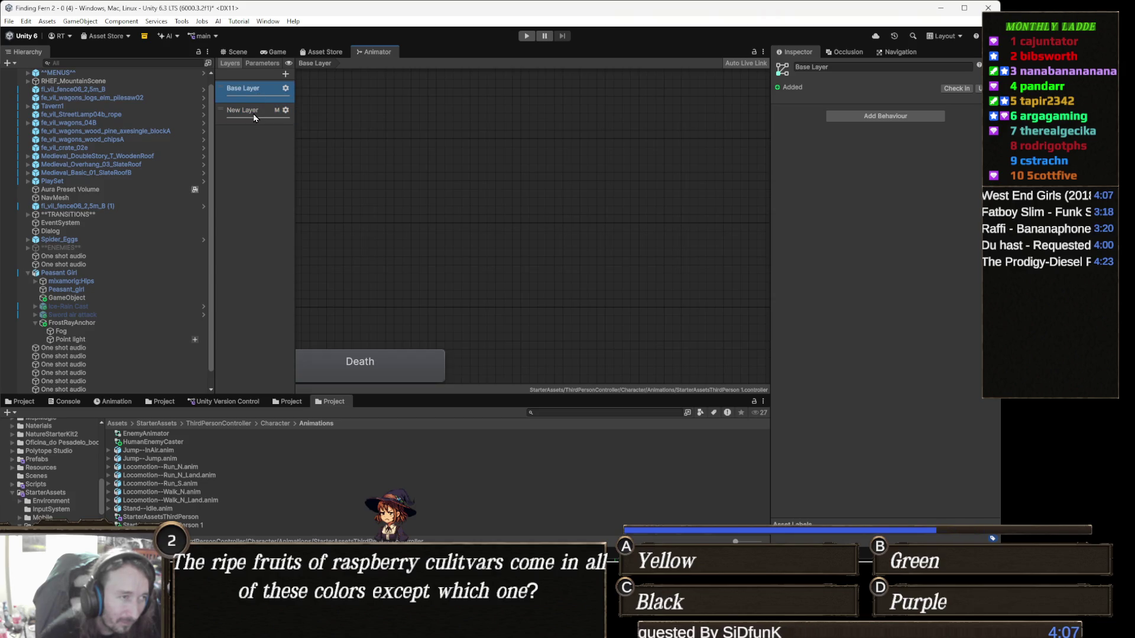
left_click(254, 117)
left_click(251, 95)
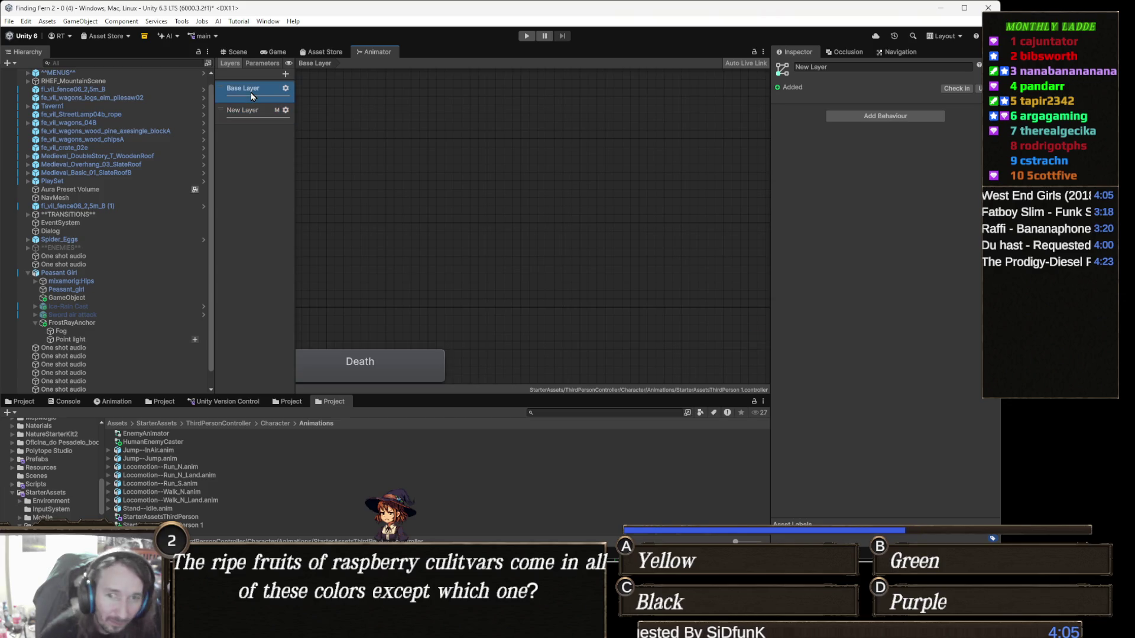
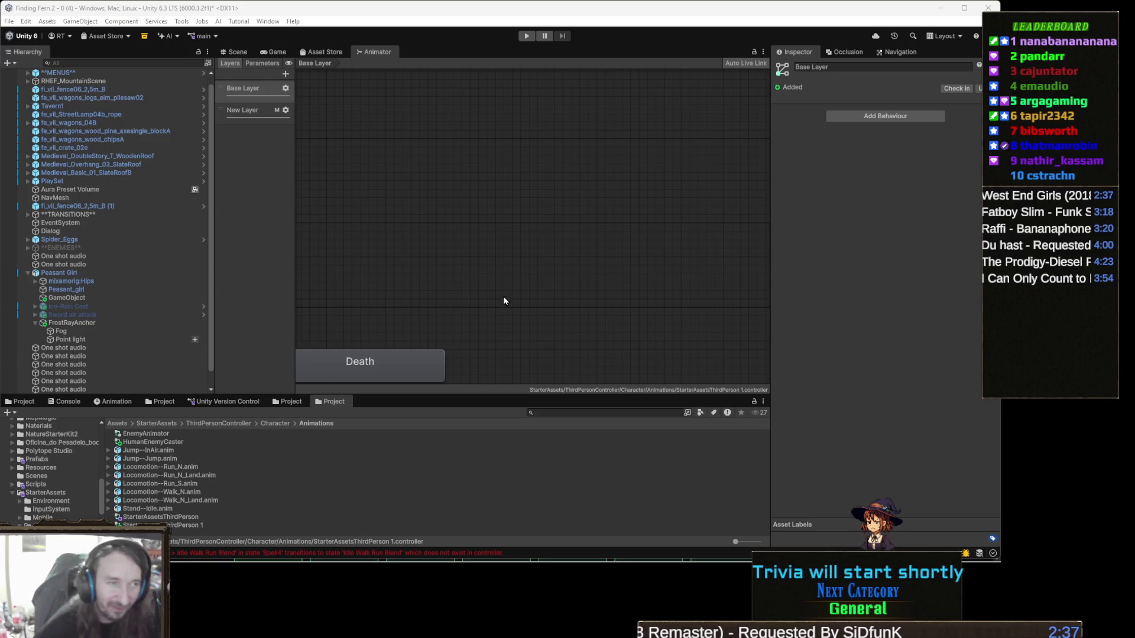
Delete the extra New Layer from the Peasant Girl's animator controller
left_click(477, 289)
key("f")
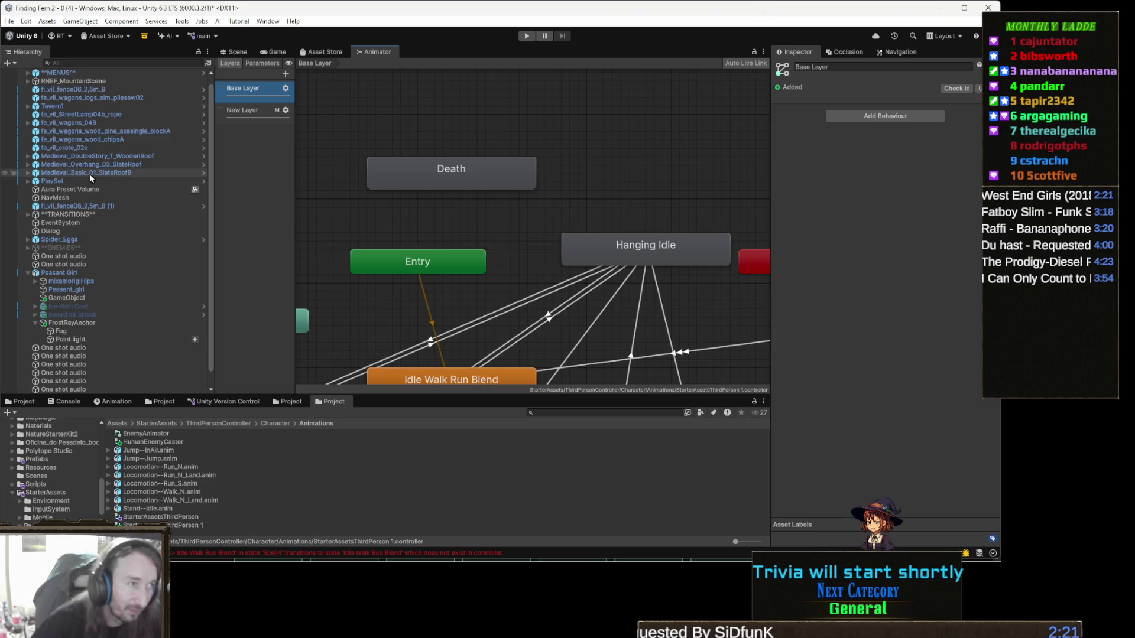
left_click(83, 276)
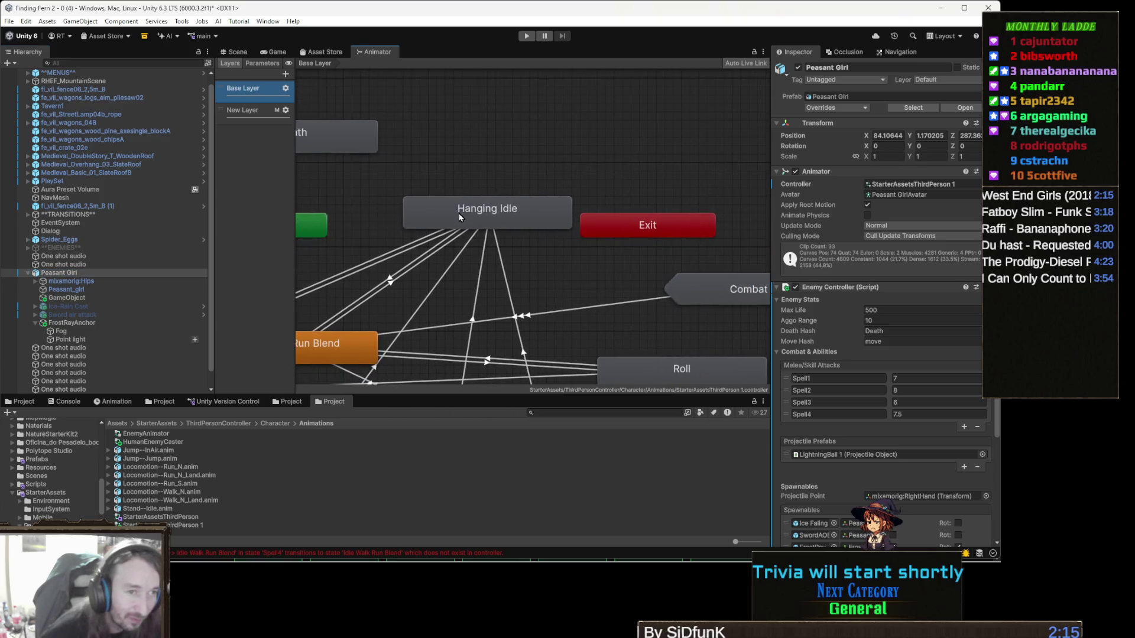
left_click_drag(459, 217, 396, 170)
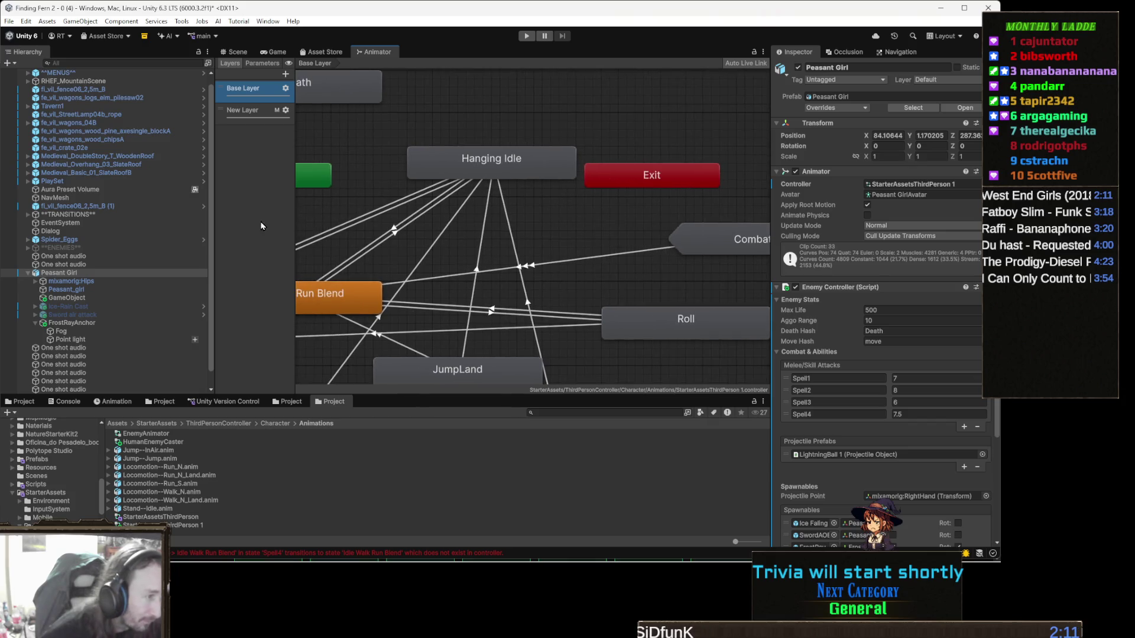
left_click(262, 114)
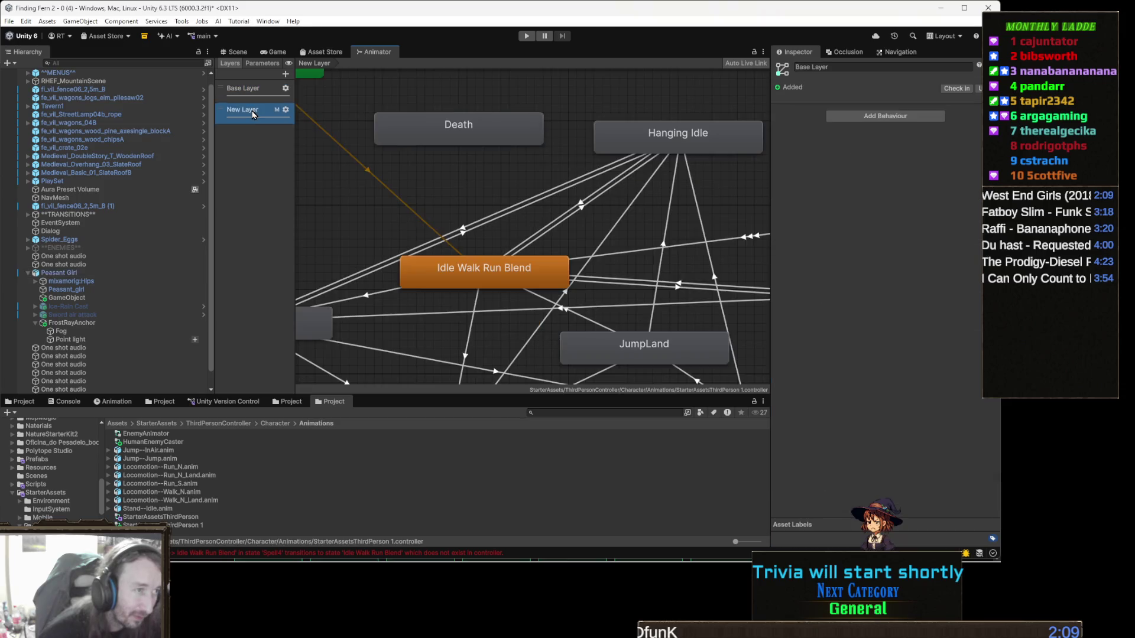
key("Delete")
Expand the PlaySet group and select the PLAYER object
left_click(59, 181)
left_click(27, 180)
left_click(90, 217)
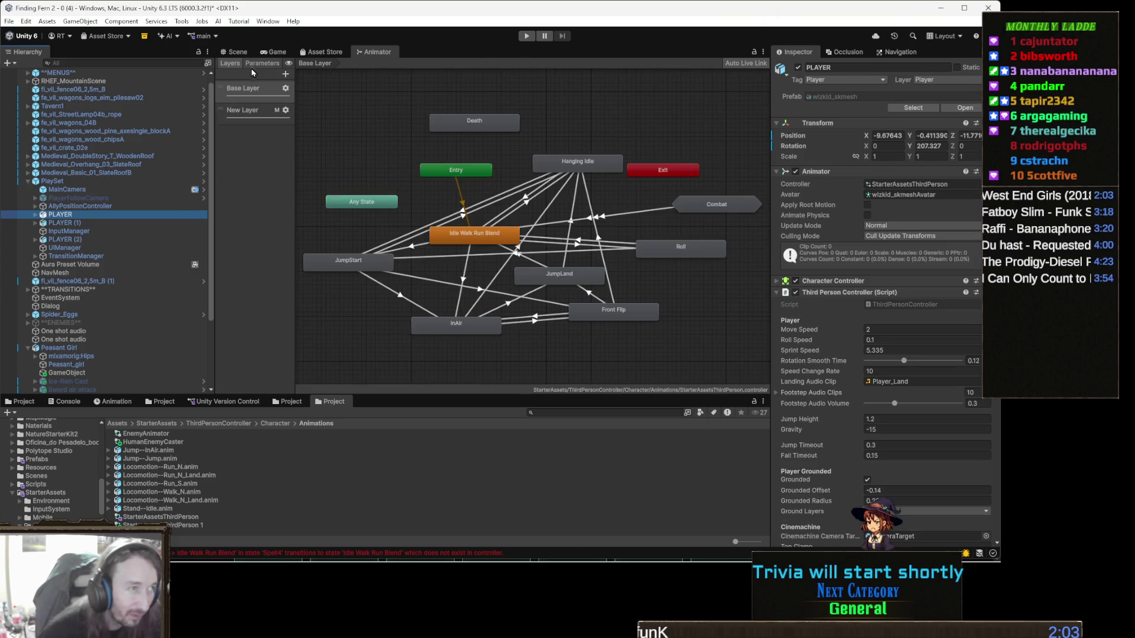
From the Scene view, run a play-test of the game with the witch, then stop it
left_click(235, 51)
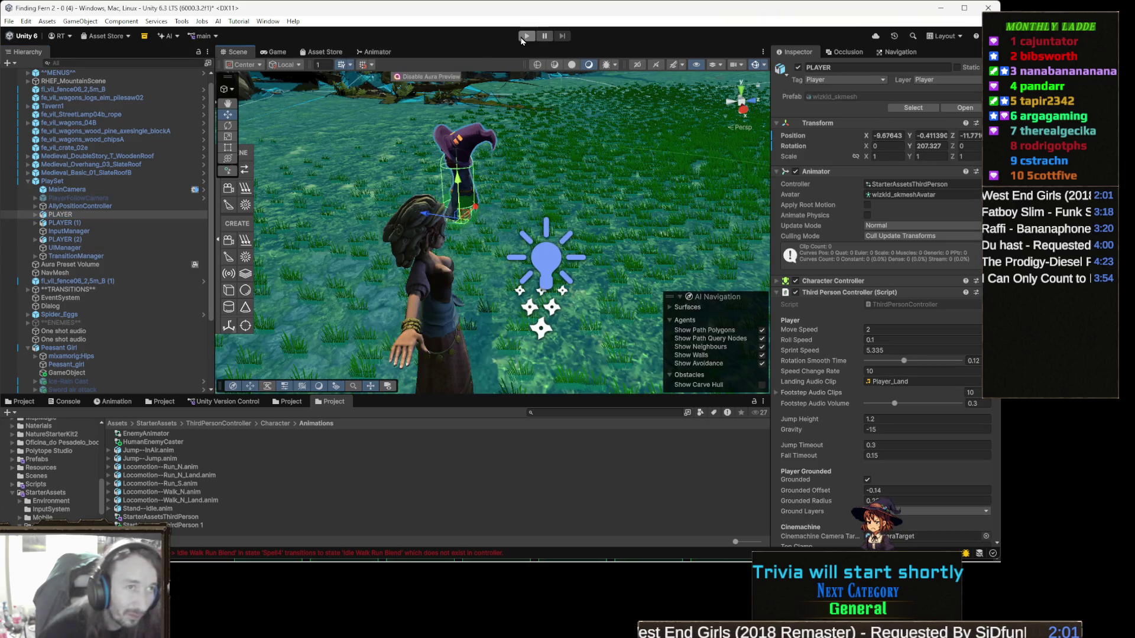
left_click(521, 38)
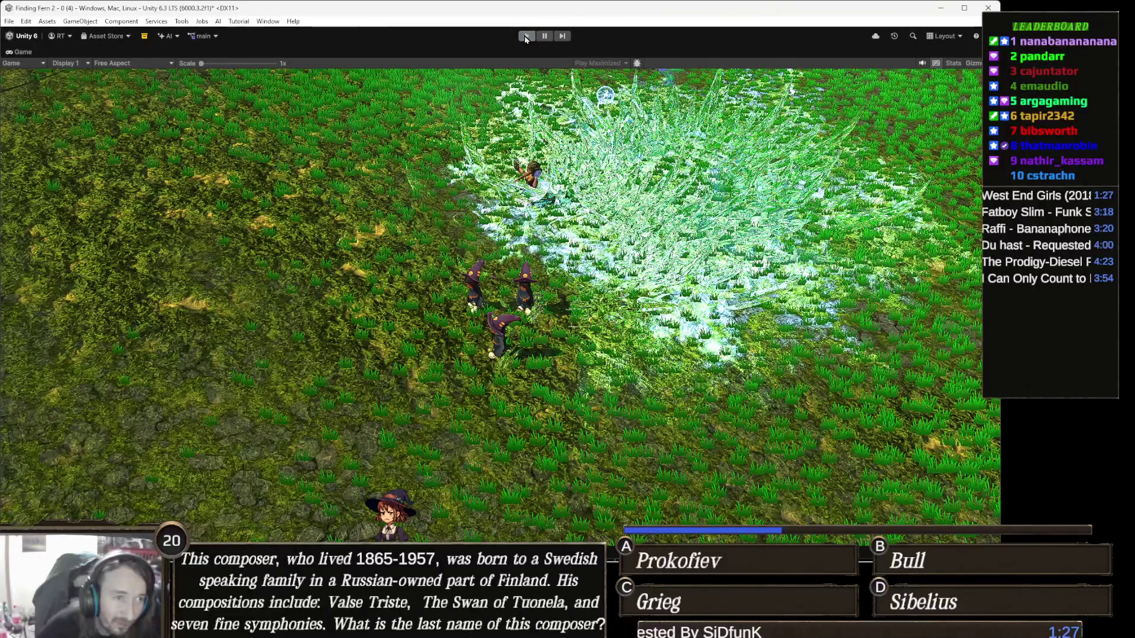
left_click(525, 36)
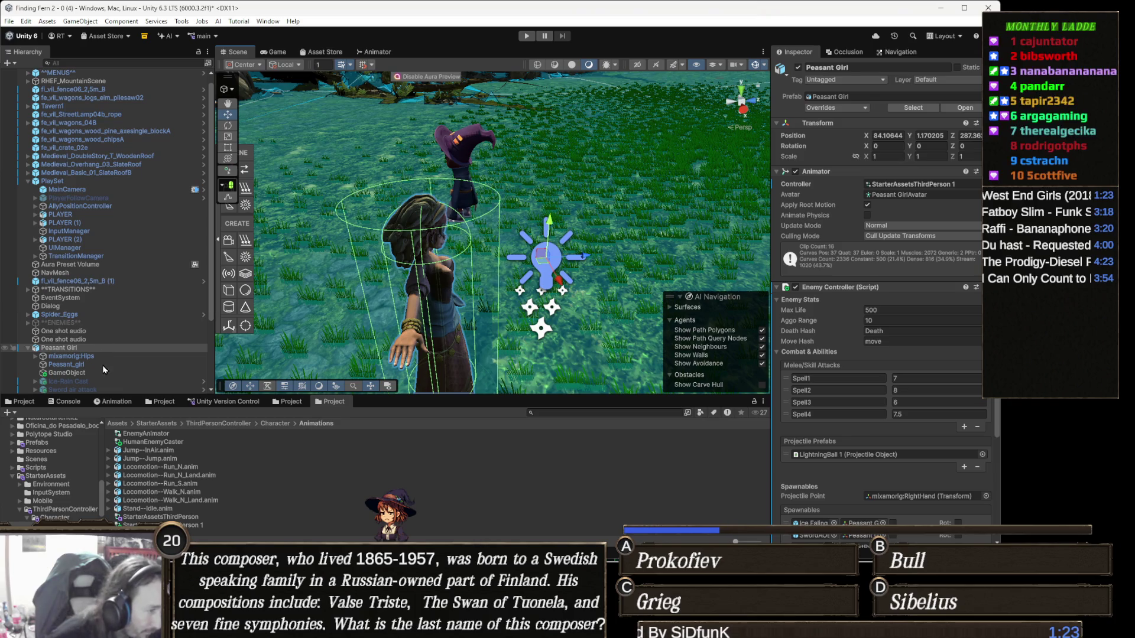
Delete the Fog and Point light objects under FrostRayAnchor
scroll(97, 363, "down", 3)
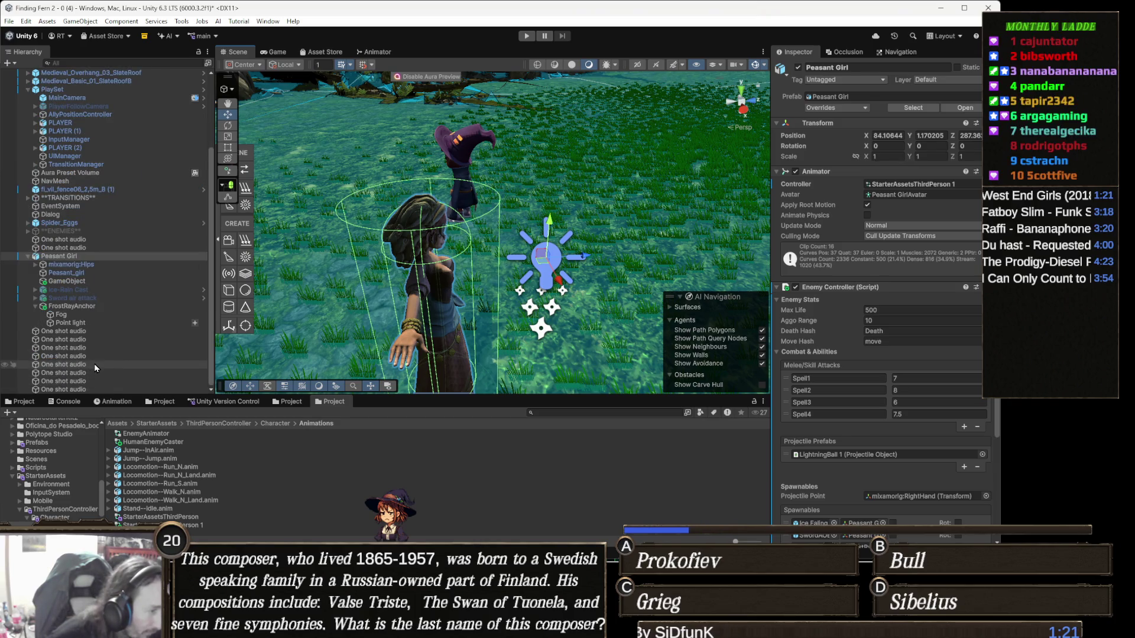
left_click(95, 315)
left_click(91, 324, "shift")
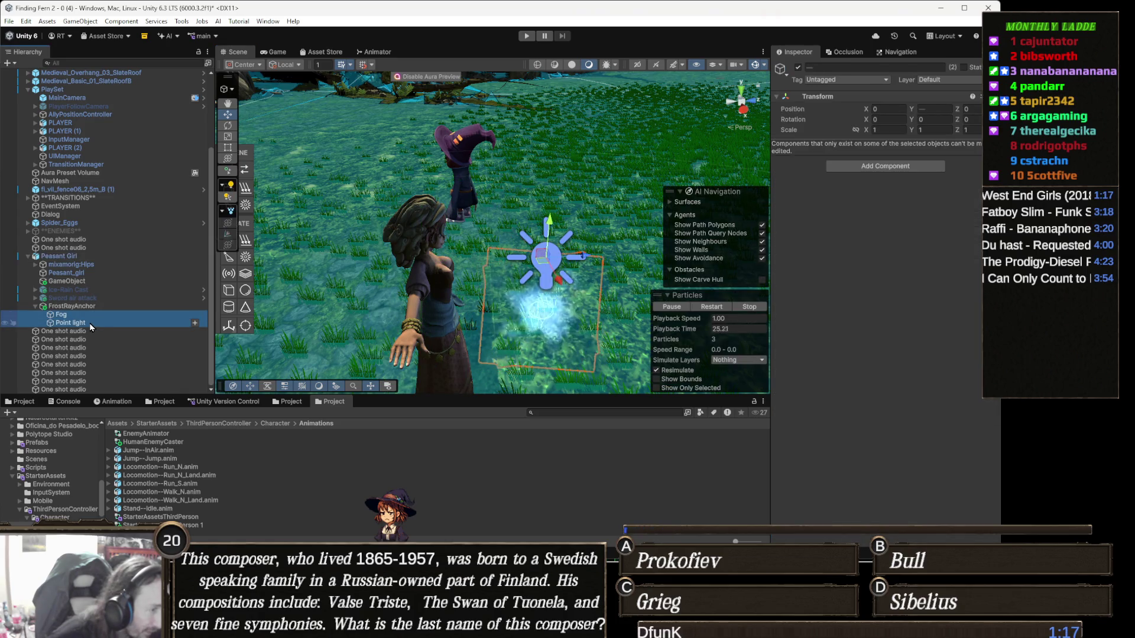
key("Delete")
Set FrostRayAnchor's Rotation Y to -90
left_click(87, 326)
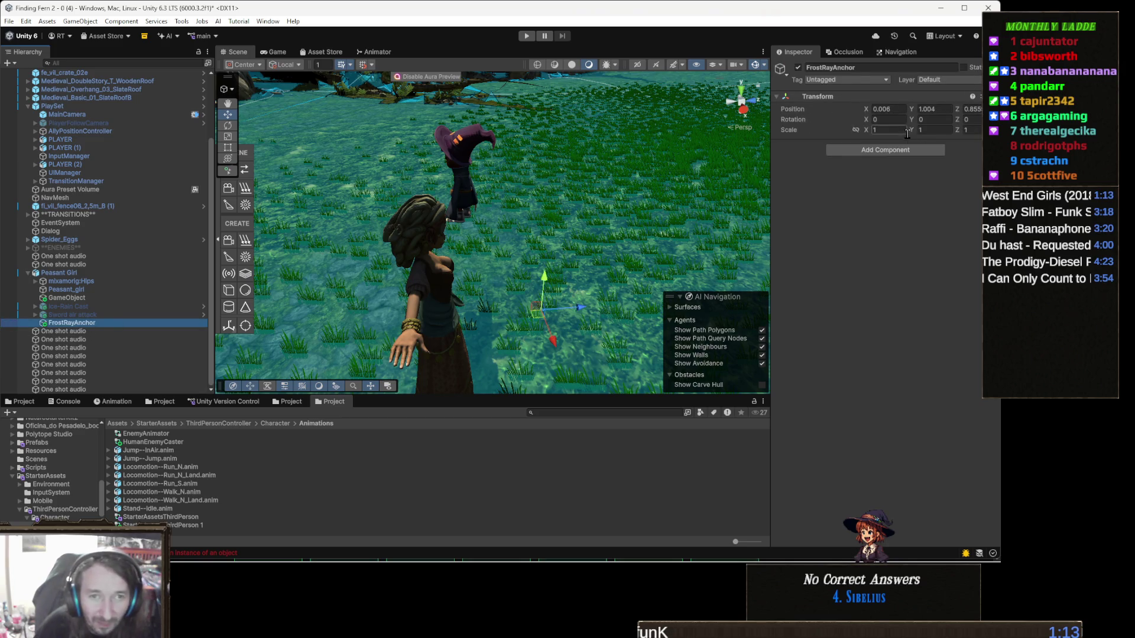
left_click(934, 119)
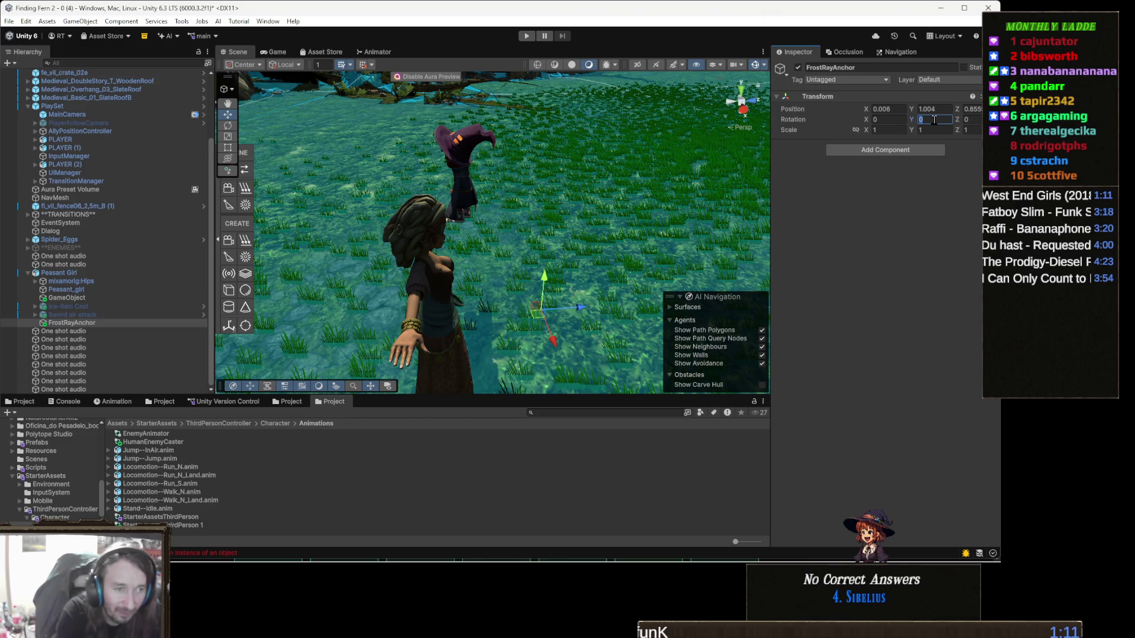
type("-90")
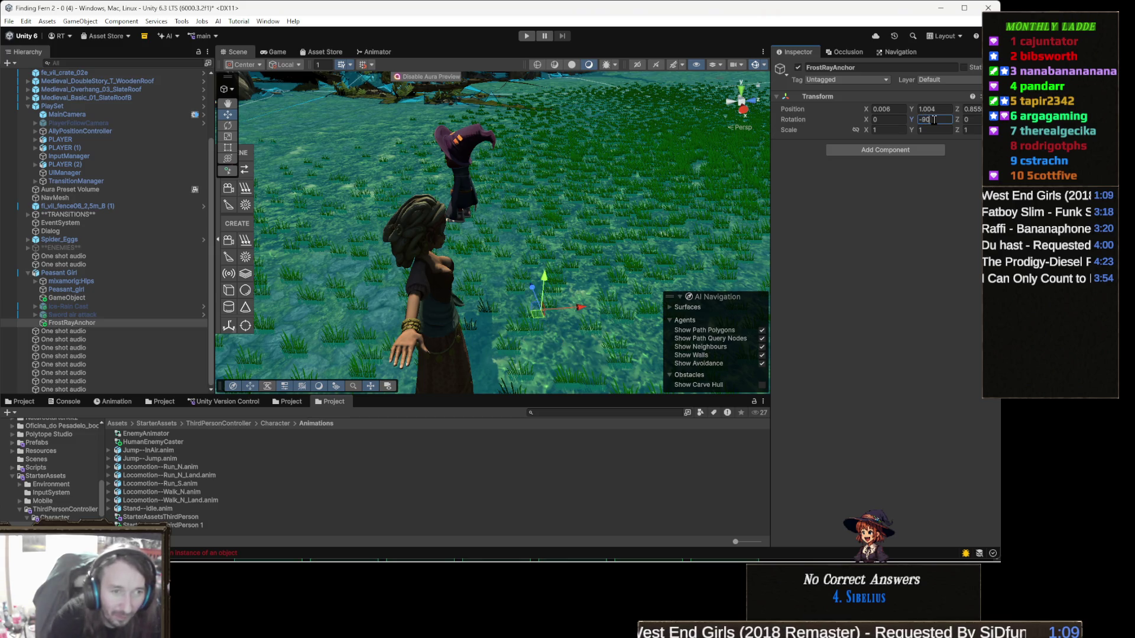
key("Return")
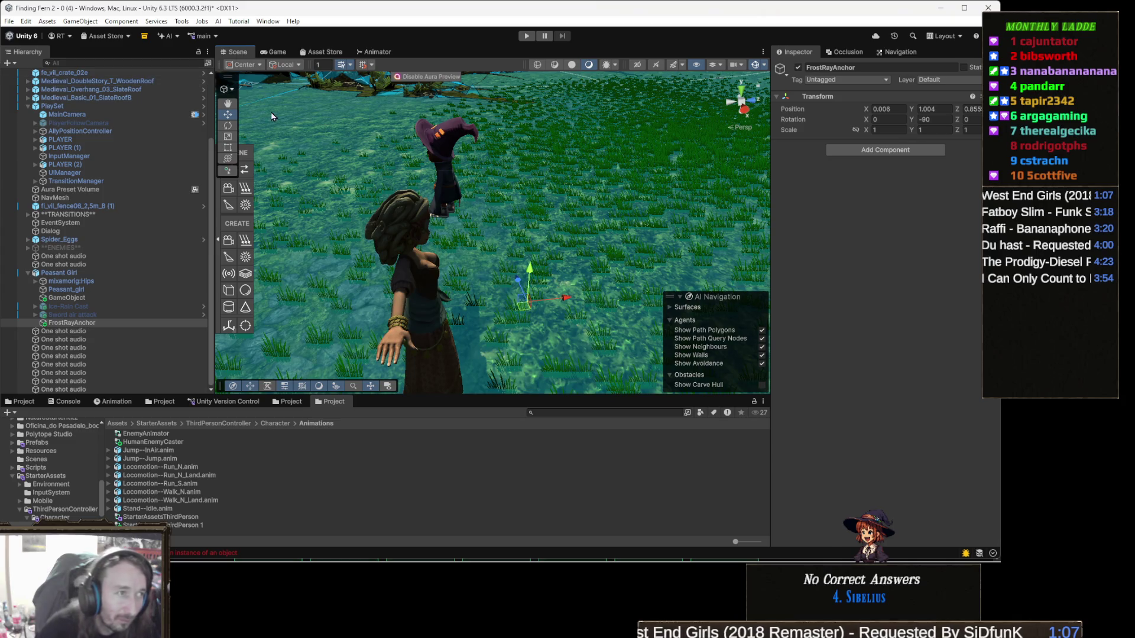
left_click(528, 35)
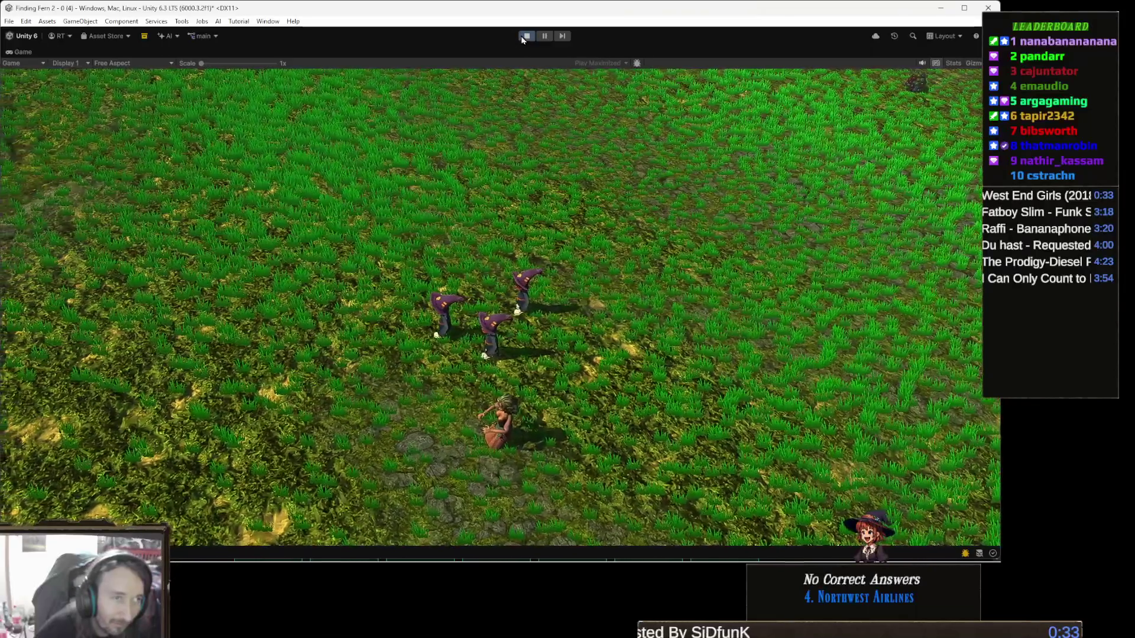
key("ctrl+p")
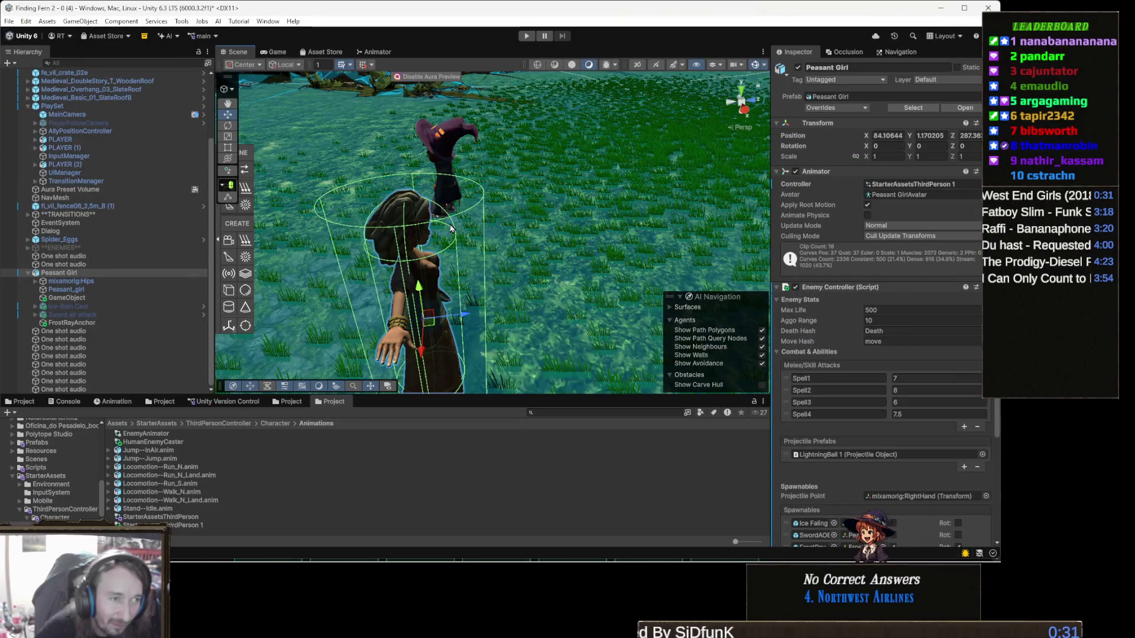
Search the Project for 'die' and filter the results to Animation Clip only
key("f")
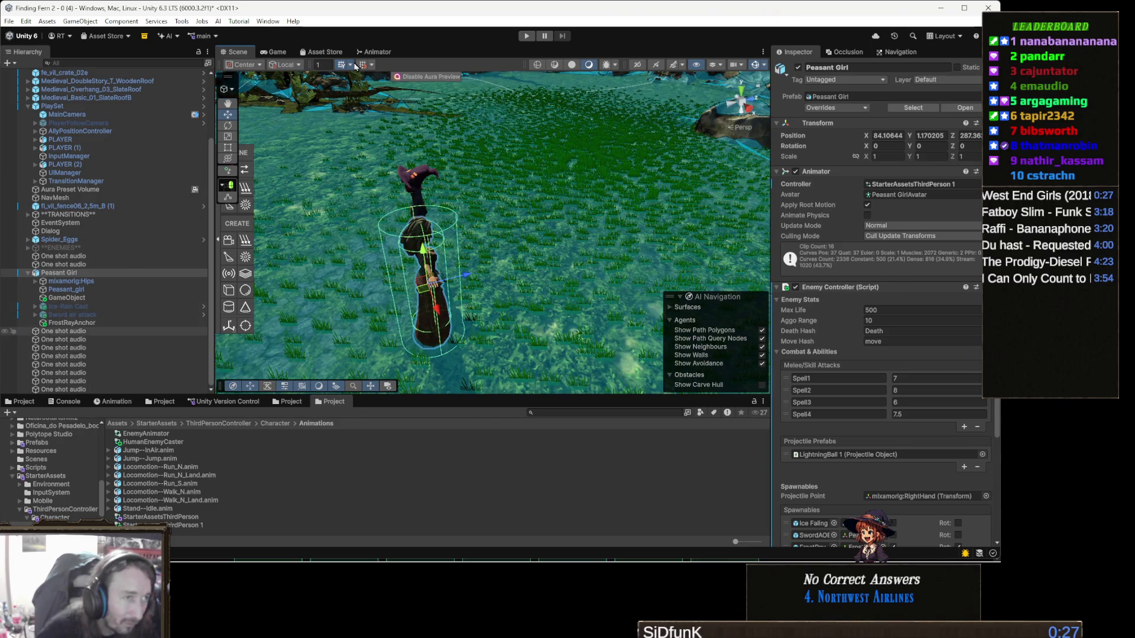
left_click(381, 52)
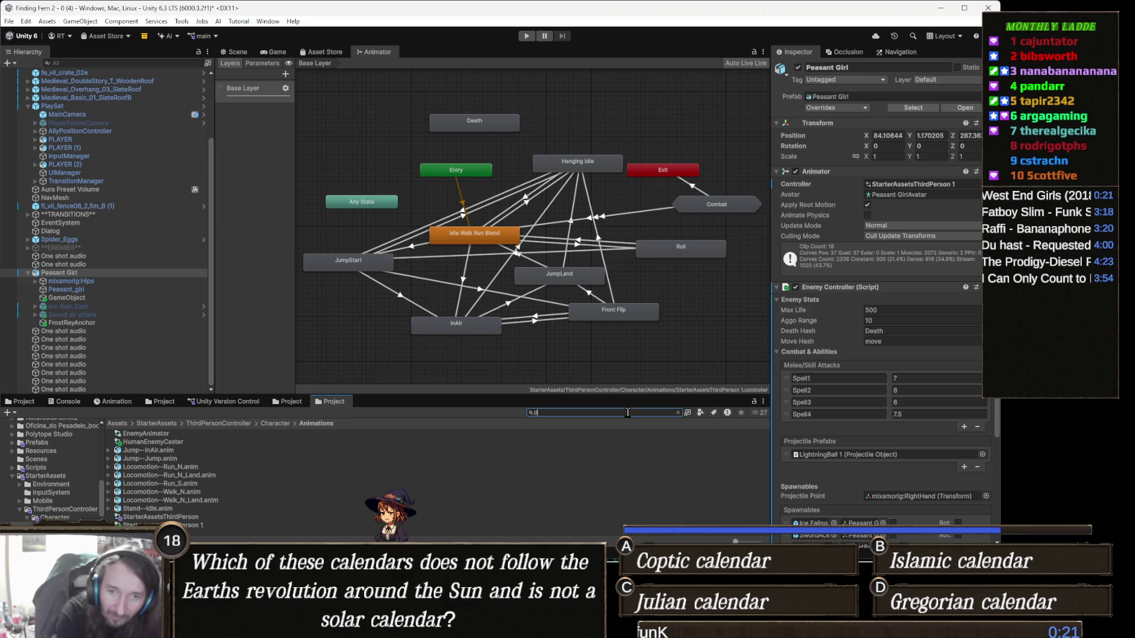
type("ie")
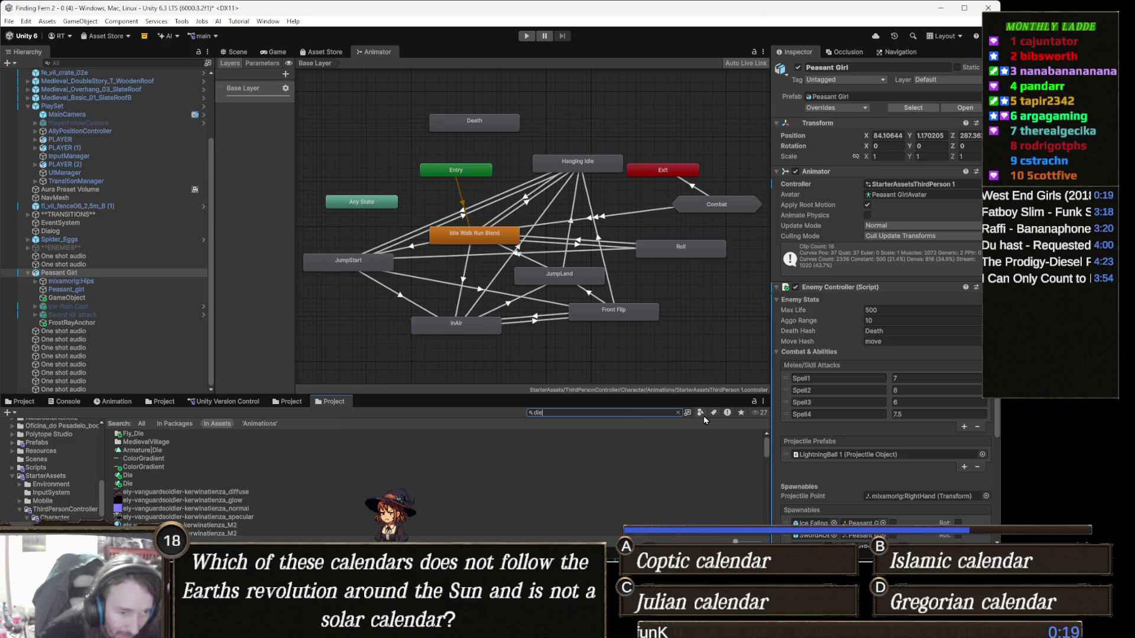
left_click(700, 414)
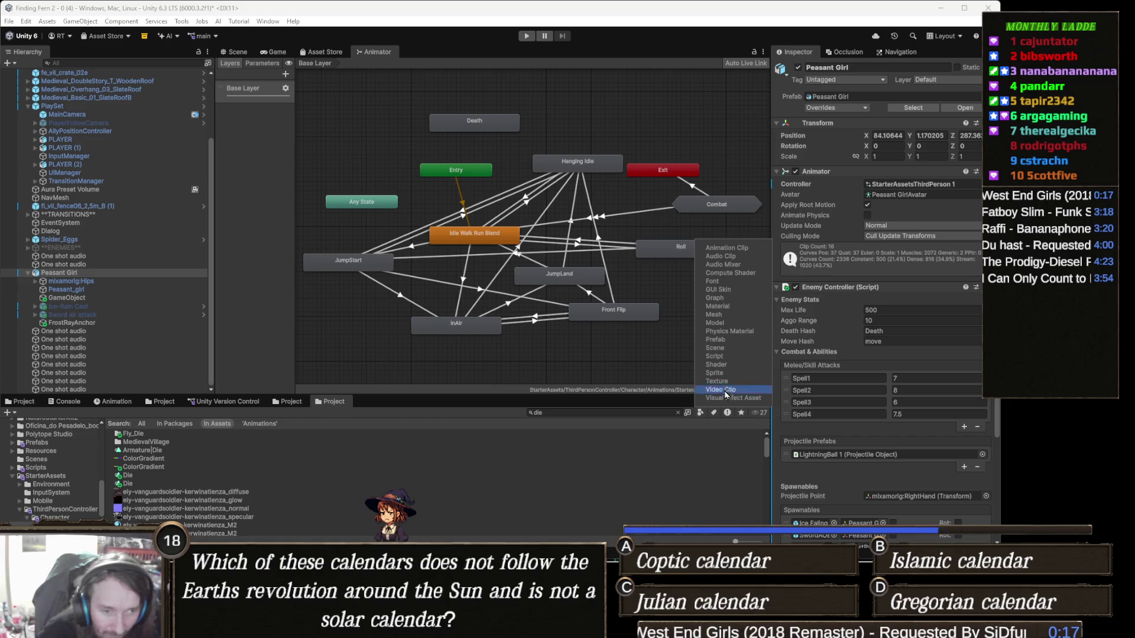
left_click(751, 251)
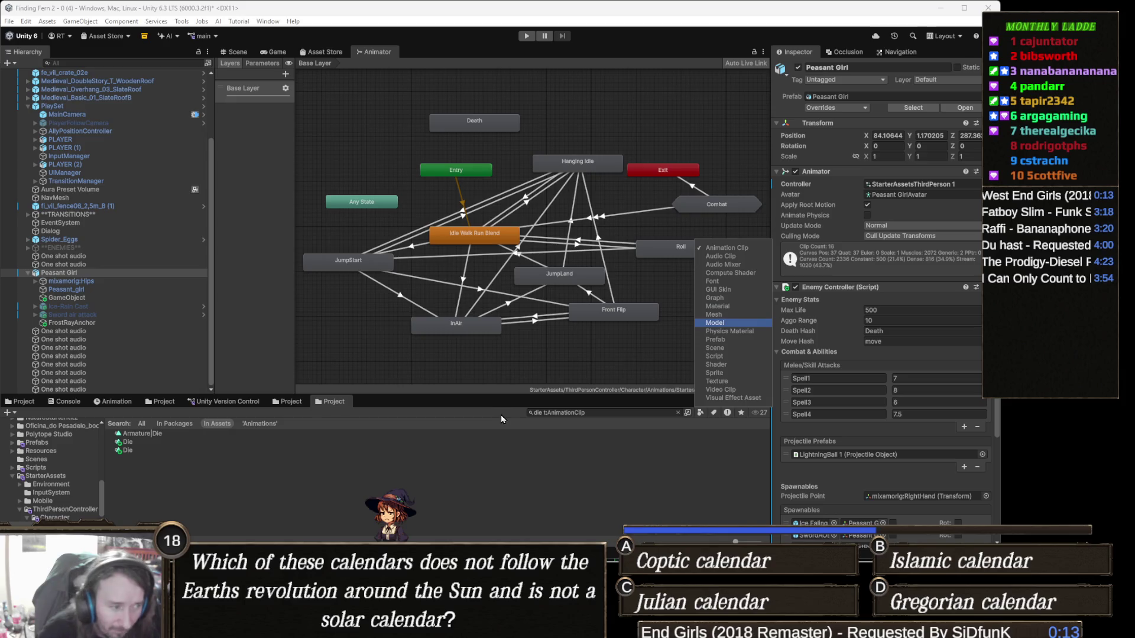
Inspect the Die clips, settling on Armature|Die, and start replacing the search word
left_click(132, 443)
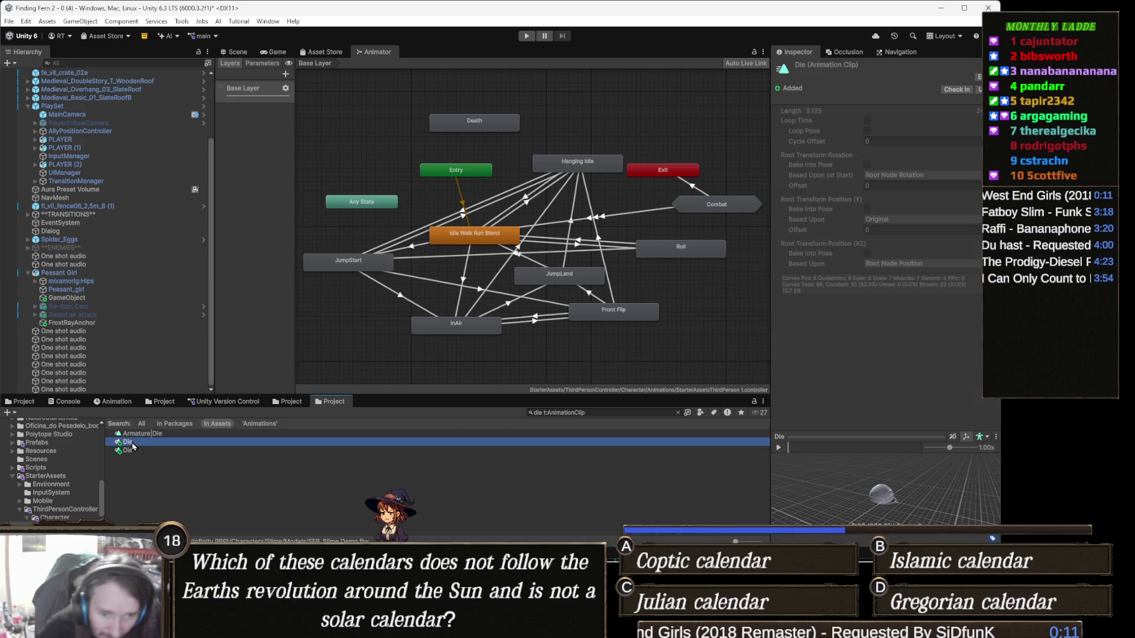
key("Down")
key("Up")
key("Up")
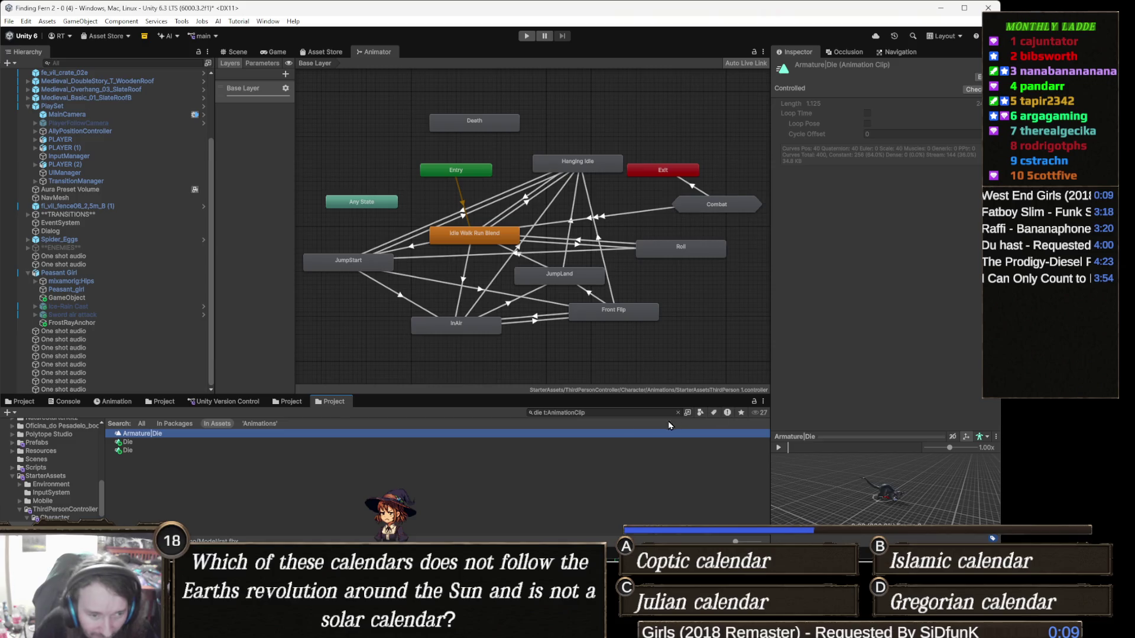
double_click(535, 414)
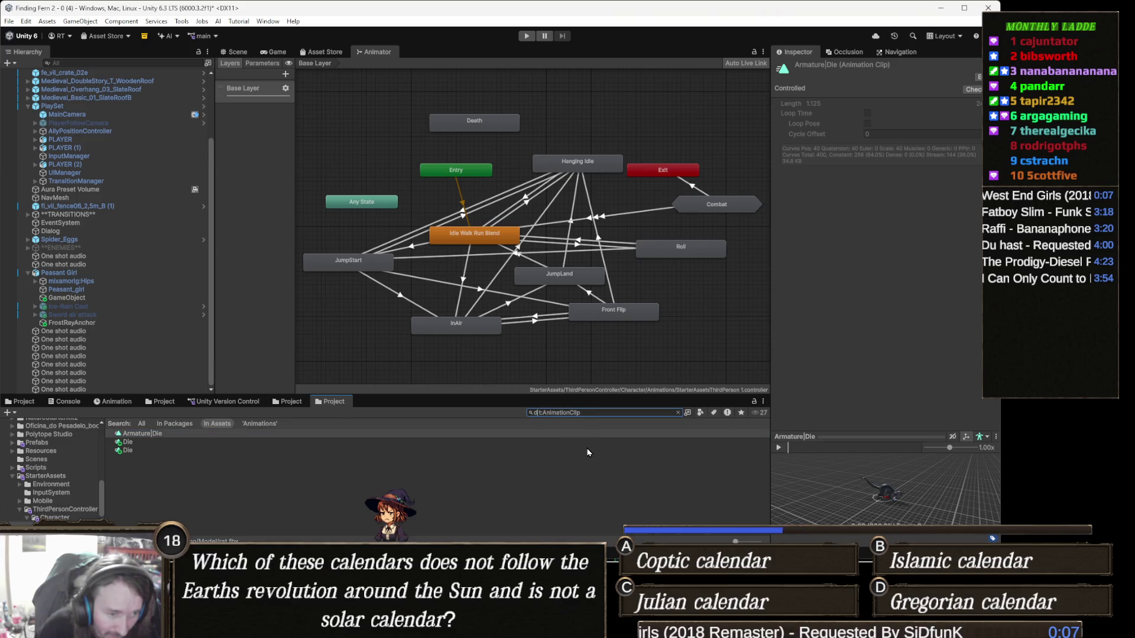
type("eath")
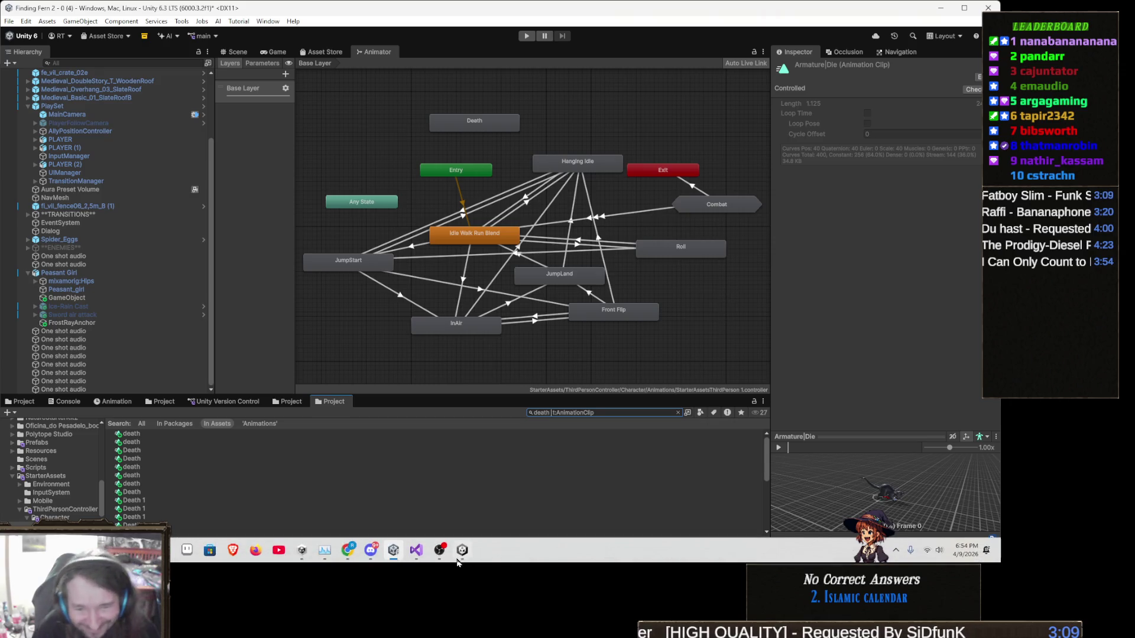
Search for 'death' clips instead and inspect the first death clip listed
mouse_move(457, 560)
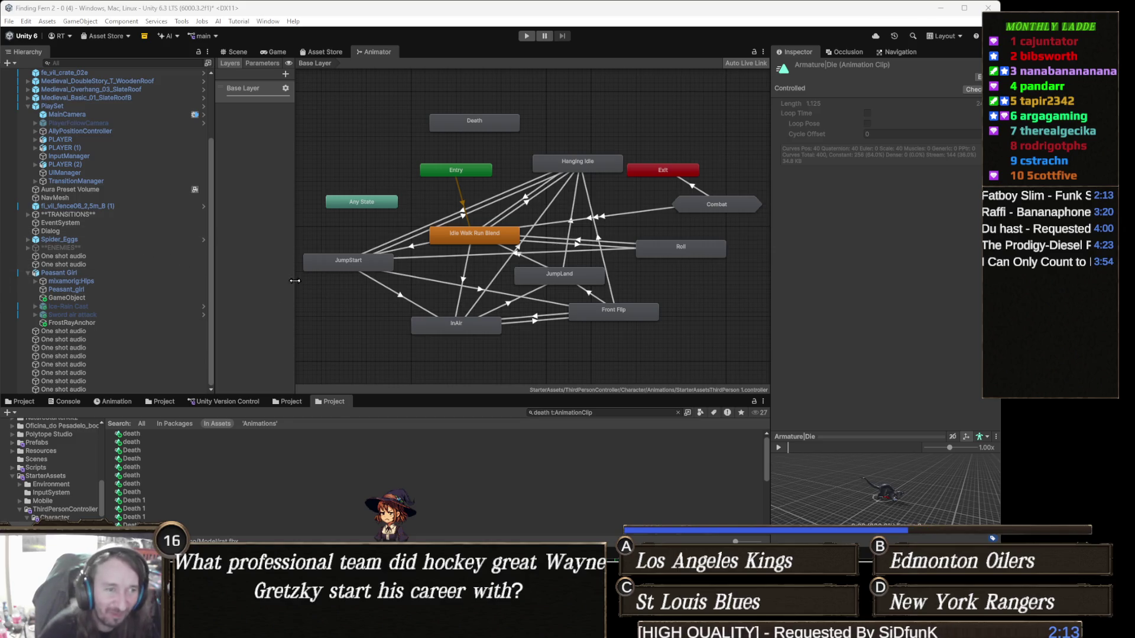
left_click_drag(582, 240, 559, 237)
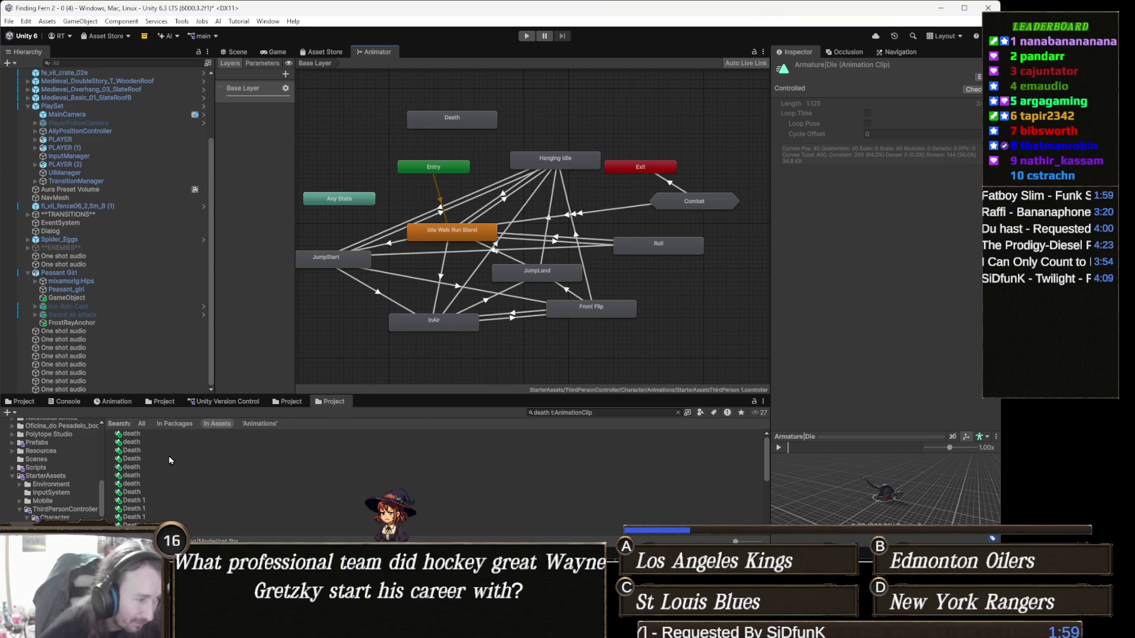
left_click(152, 438)
Browse the death clips, past the Minotaur and spider deaths, down to H_Death1
key("Down")
key("Down")
key("Down")
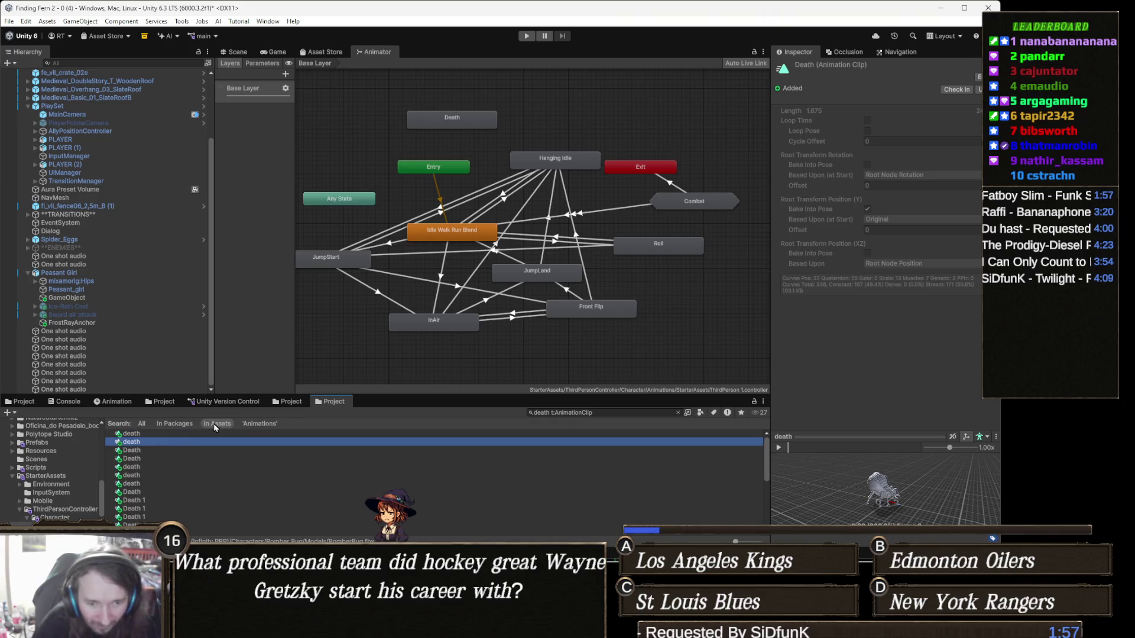
key("Down")
key("Down")
key("Down")
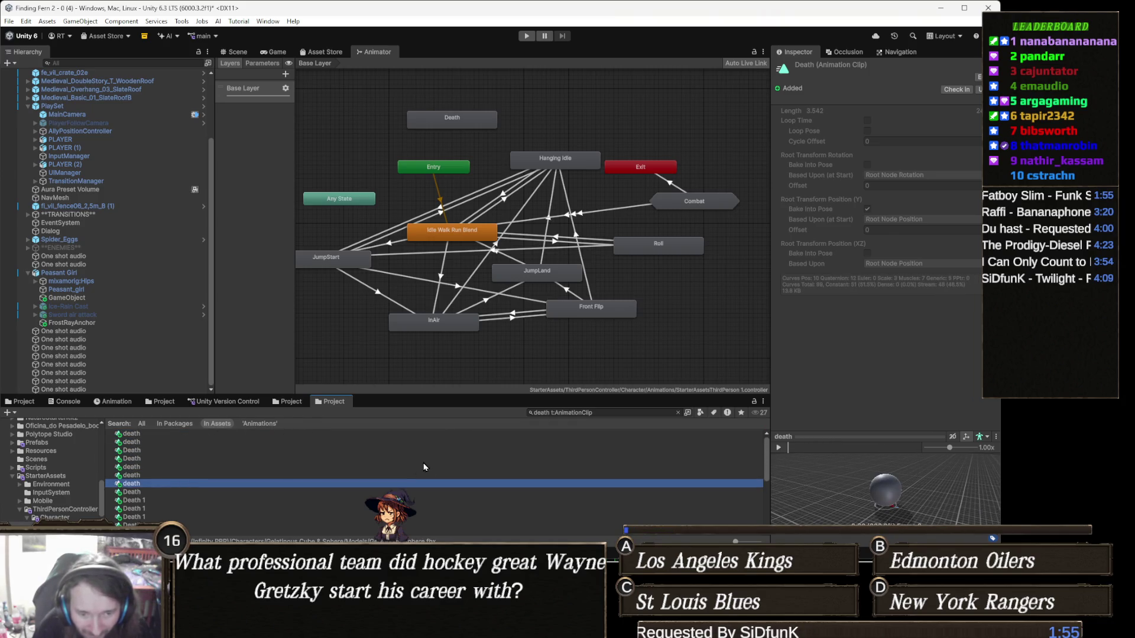
key("Up")
key("Down")
key("Down")
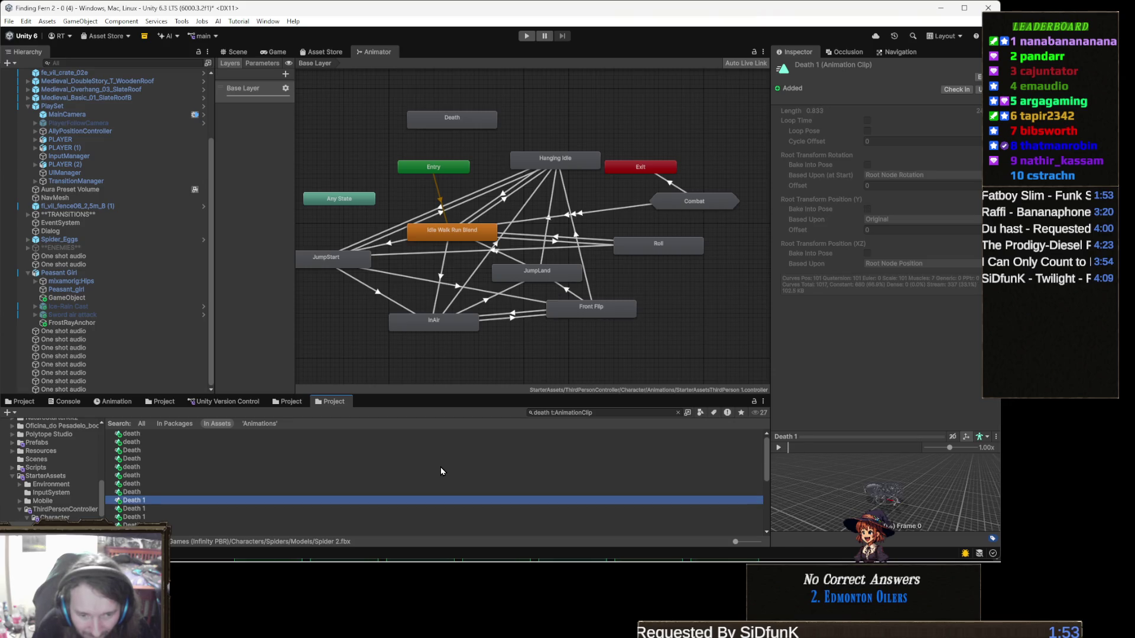
scroll(919, 508, "up", 3)
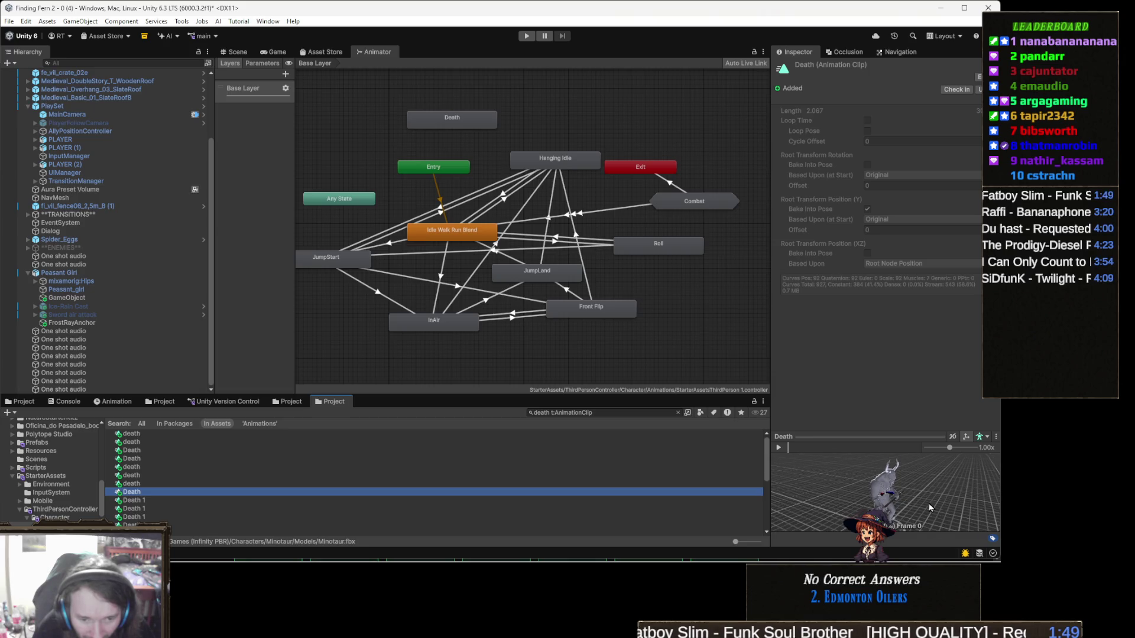
key("Down")
key("Down")
key("Down")
key("Down")
key("Down")
key("Down")
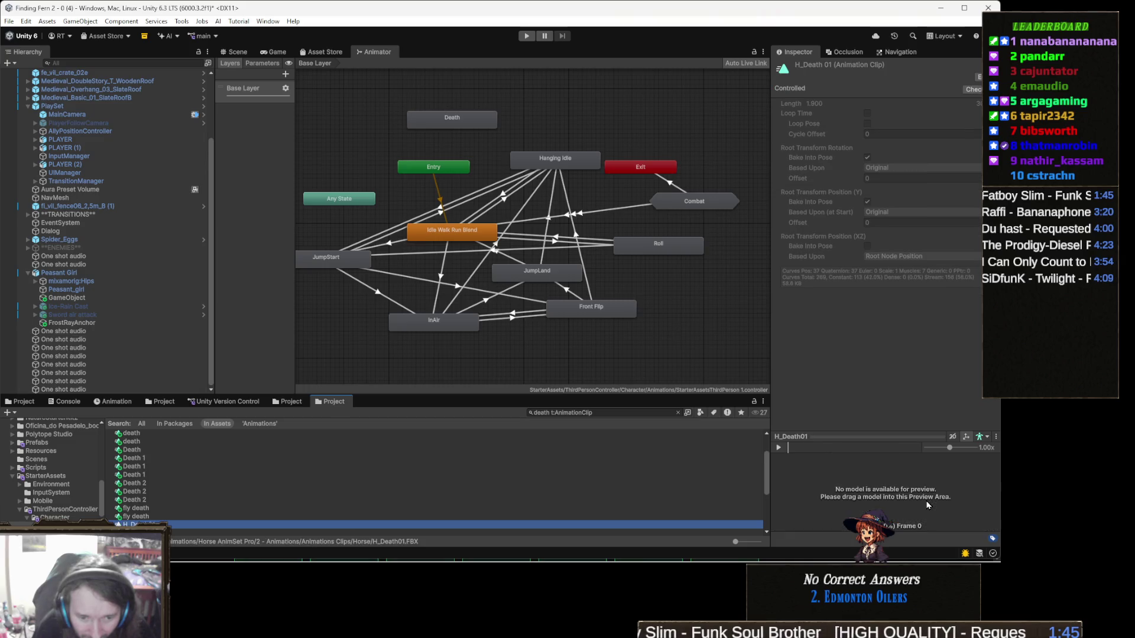
key("Down")
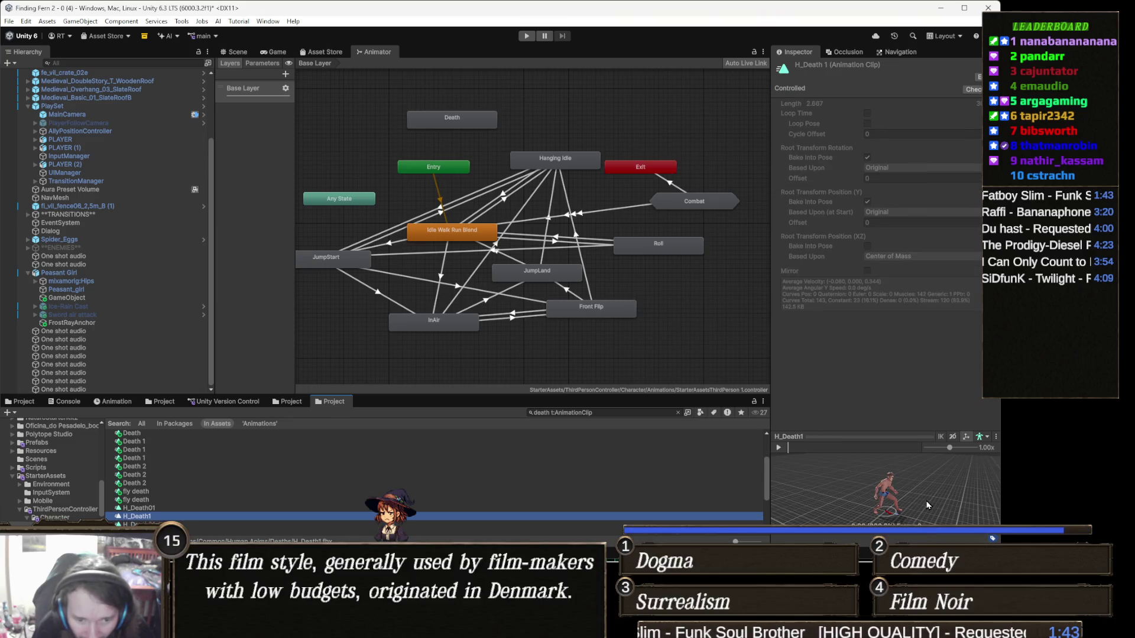
Play the H_Death1 preview animation and select the Animator's Death state
left_click(781, 447)
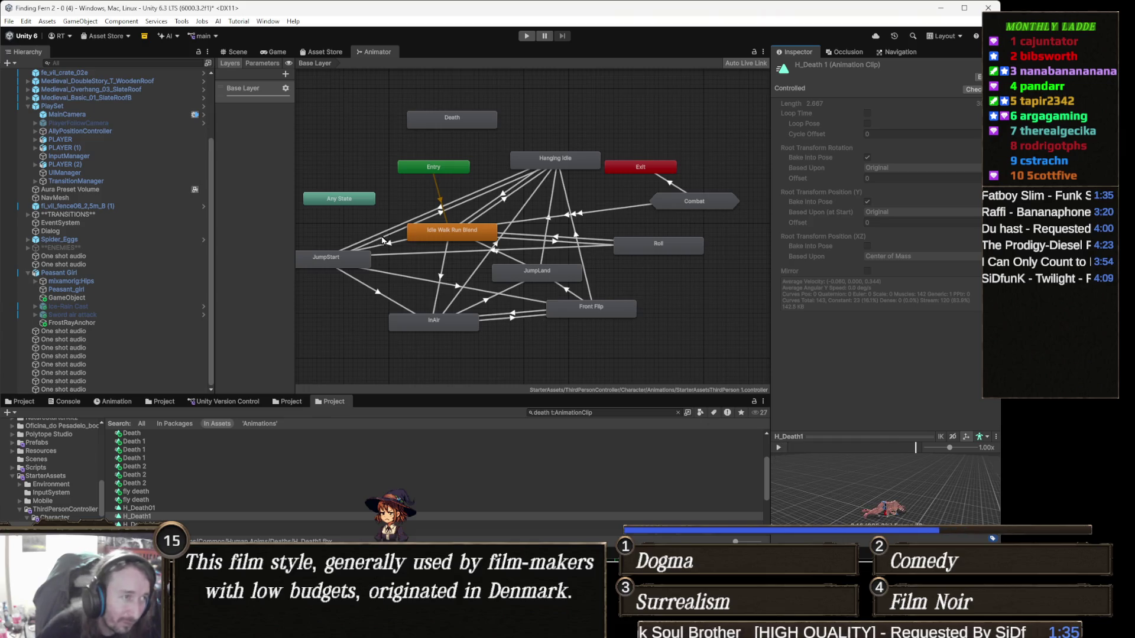
left_click_drag(423, 247, 461, 290)
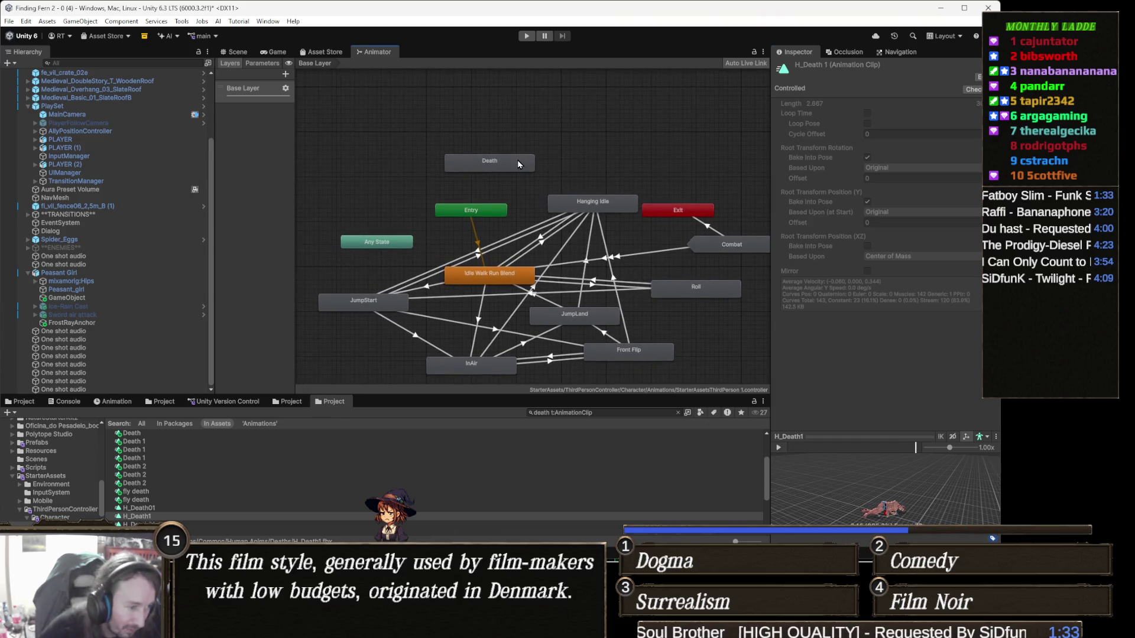
left_click(517, 162)
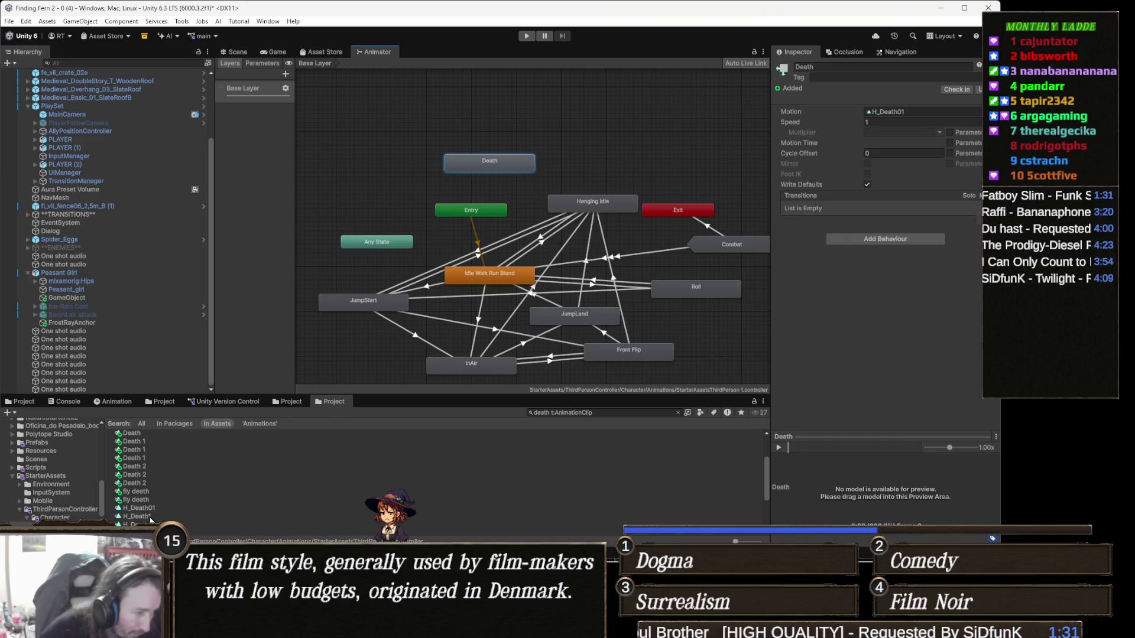
Assign H_Death1 to the Death state's Motion field
left_click_drag(921, 150, 920, 112)
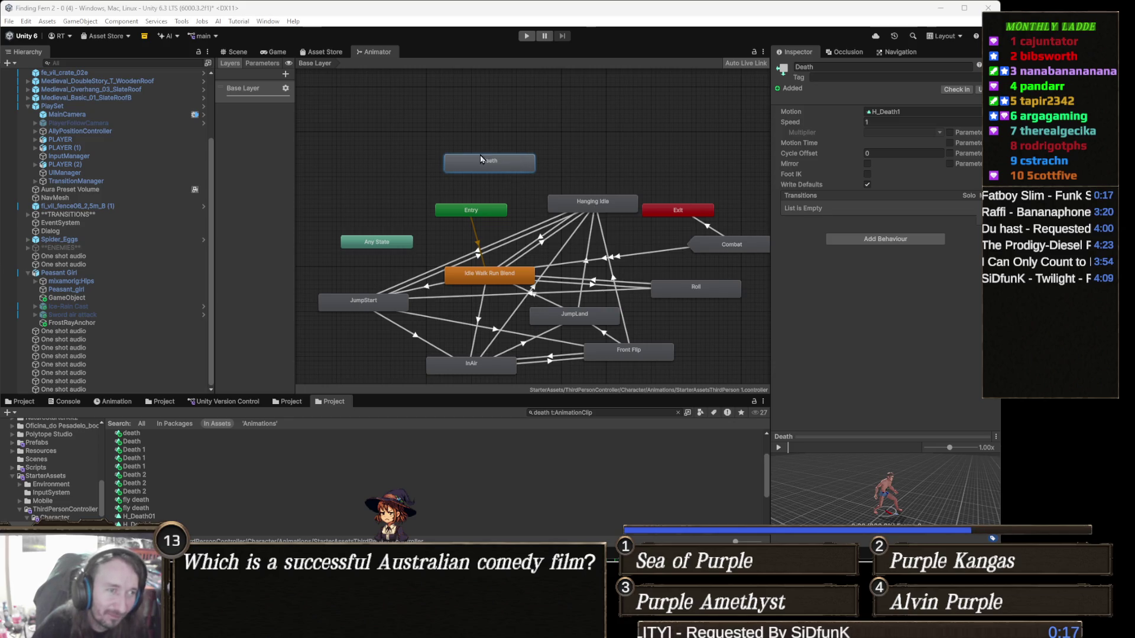
Select the Peasant Girl in the Scene view and set her Enemy Controller Max Life to 1000
left_click(234, 52)
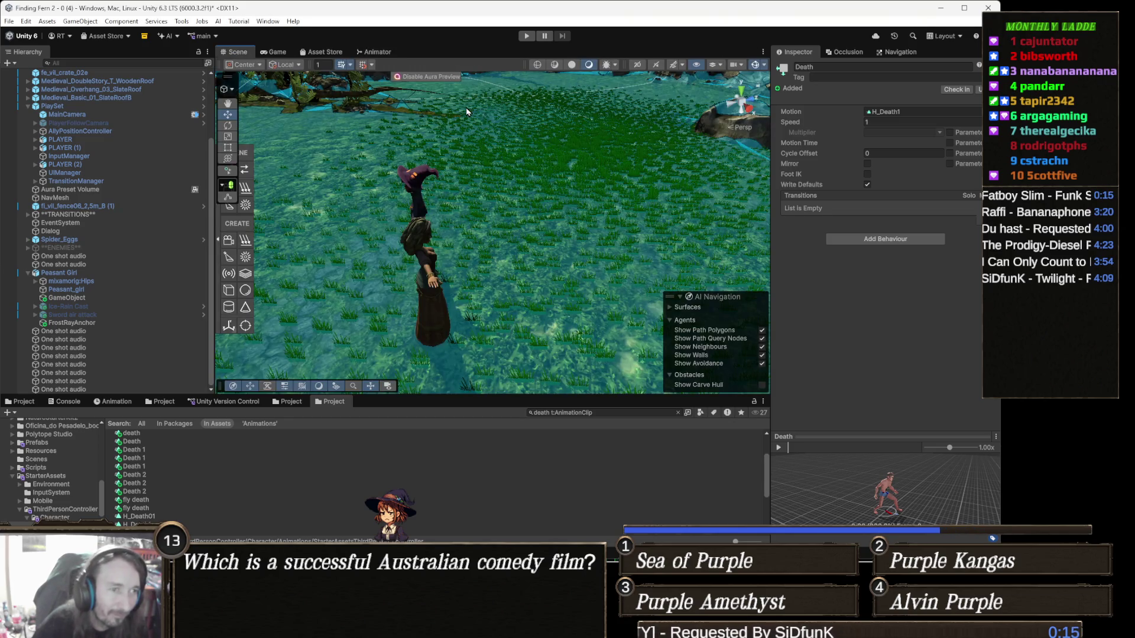
left_click(422, 251)
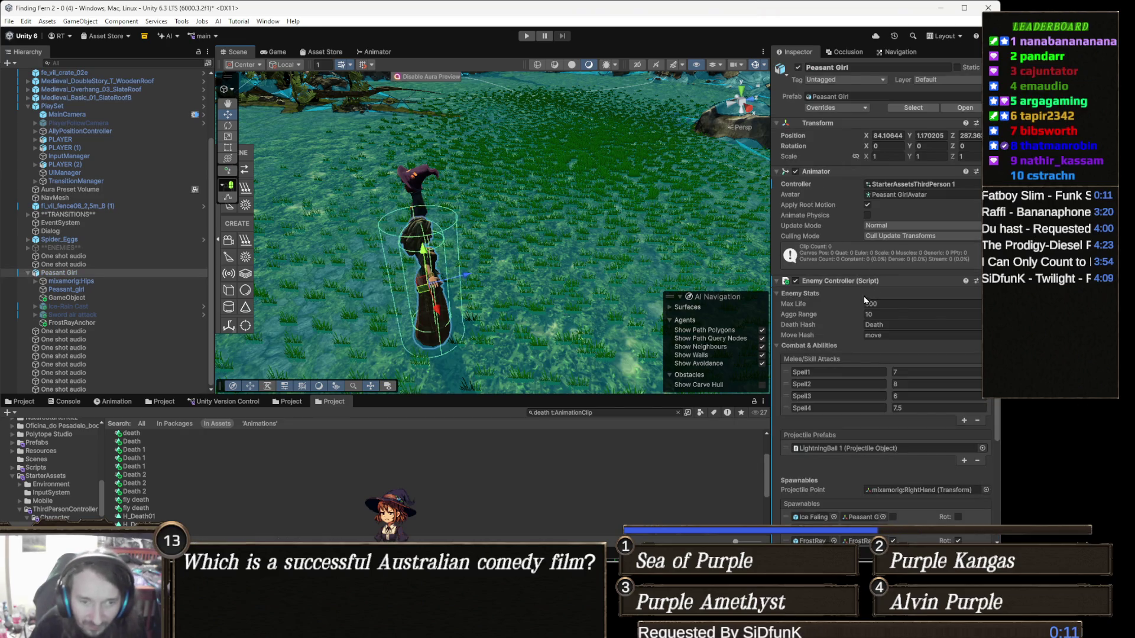
left_click(894, 304)
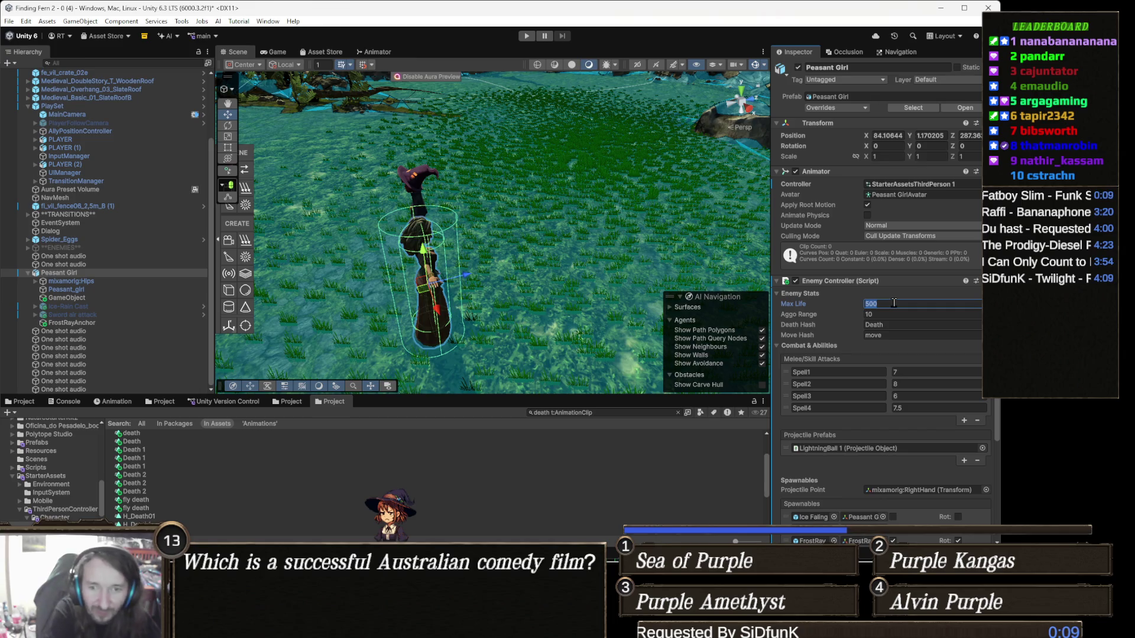
type("10")
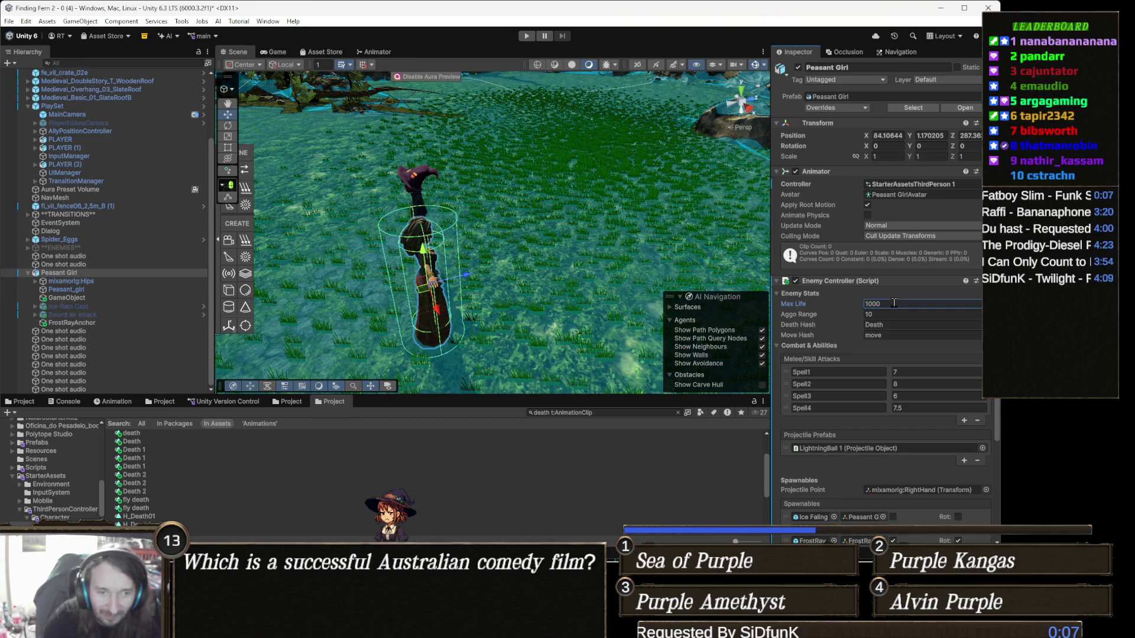
Play-test the scene with the 1000-life Peasant Girl, then stop Play mode
left_click(526, 36)
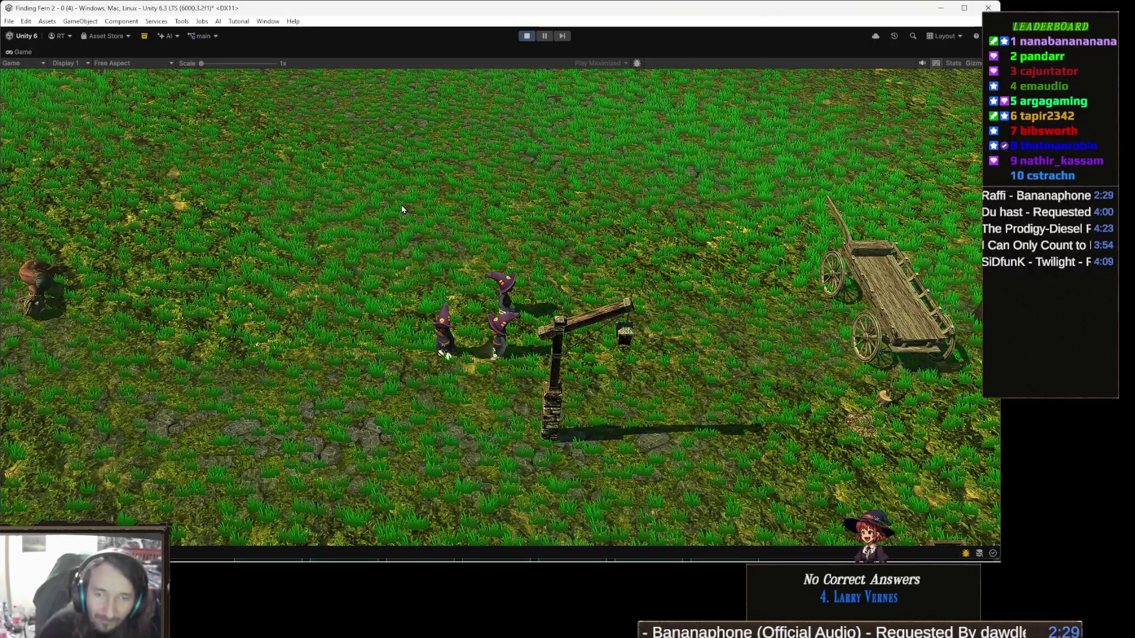
left_click(526, 37)
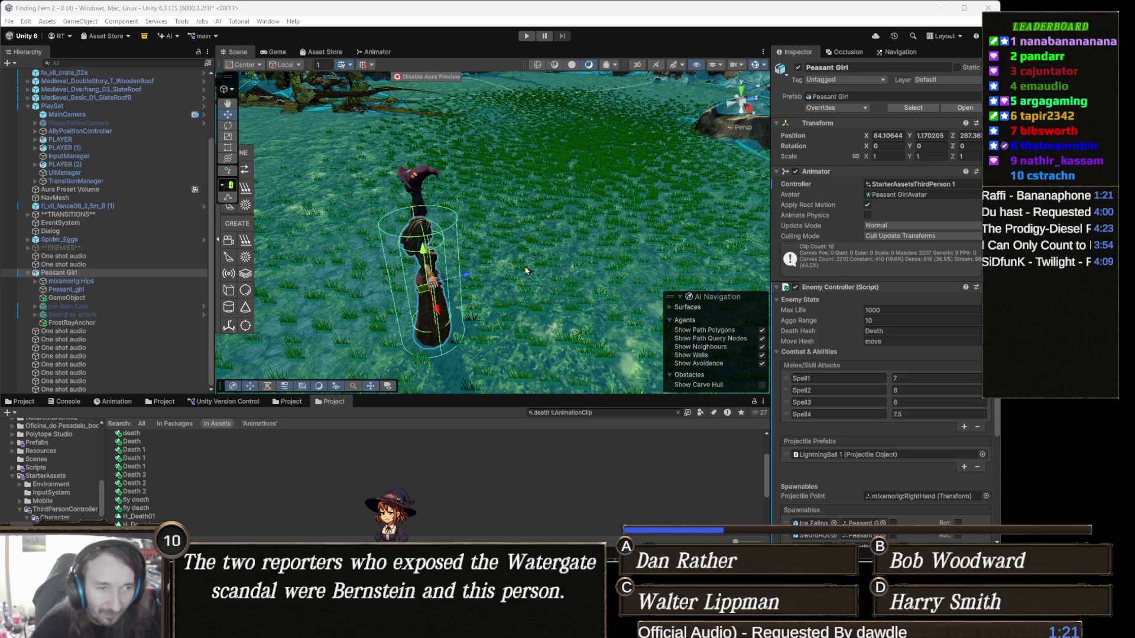
Move the Peasant Girl along Z to 299.8 and raise her Aggo Range to 14
mouse_move(570, 253)
left_mouse_down()
mouse_move(420, 258)
mouse_move(485, 274)
mouse_move(465, 264)
mouse_move(762, 225)
left_mouse_up()
mouse_move(662, 236)
left_mouse_down()
mouse_move(708, 229)
mouse_move(634, 246)
left_mouse_up()
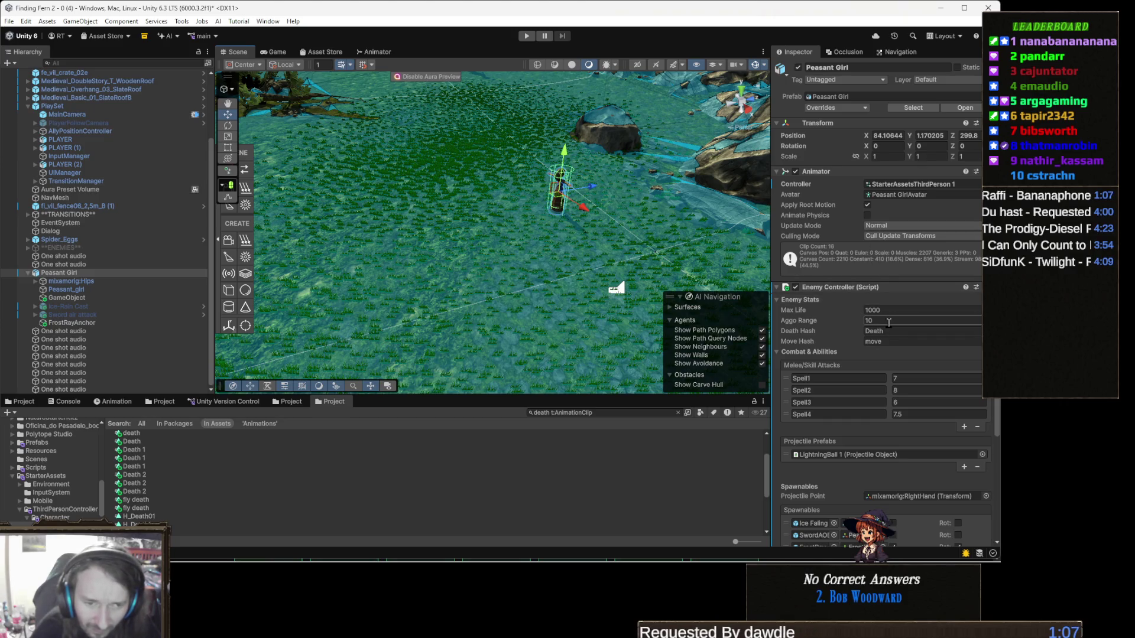
type("14")
left_click_drag(414, 168, 402, 158)
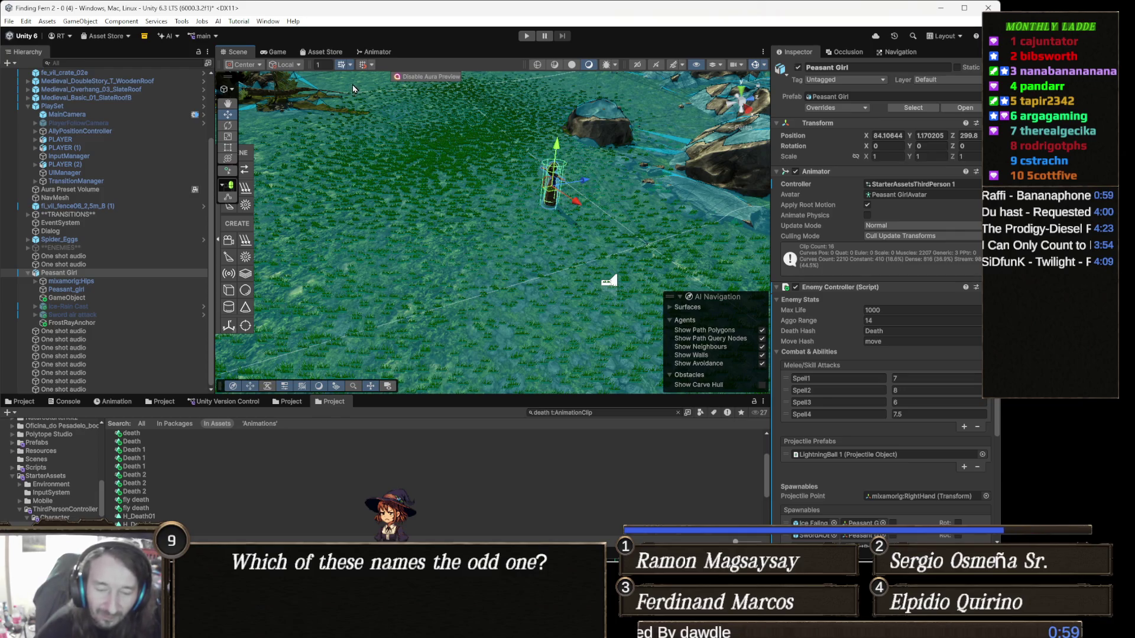
Play-test the scene with the retuned Peasant Girl, then stop Play mode
left_click(529, 34)
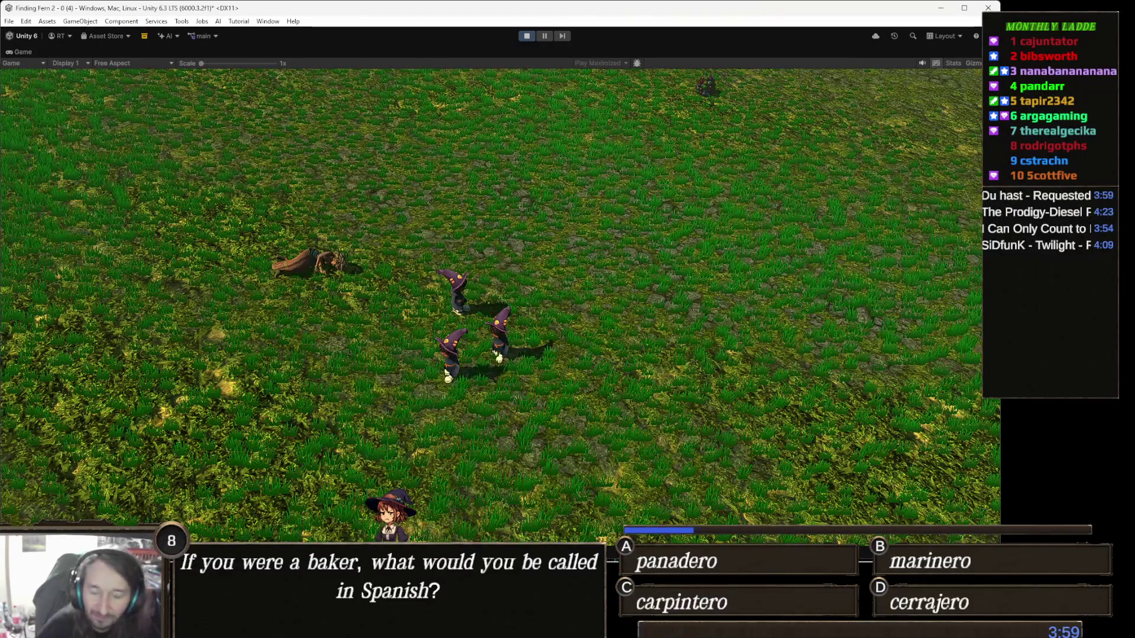
left_click(526, 35)
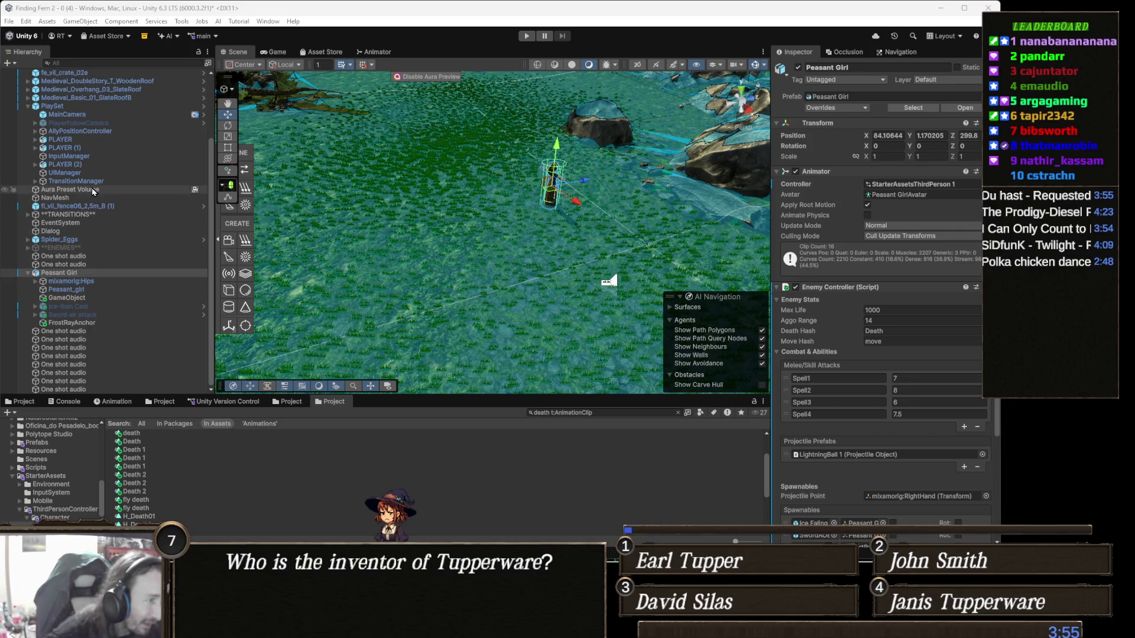
Select the ENEMIES group in the Hierarchy
left_click(90, 248)
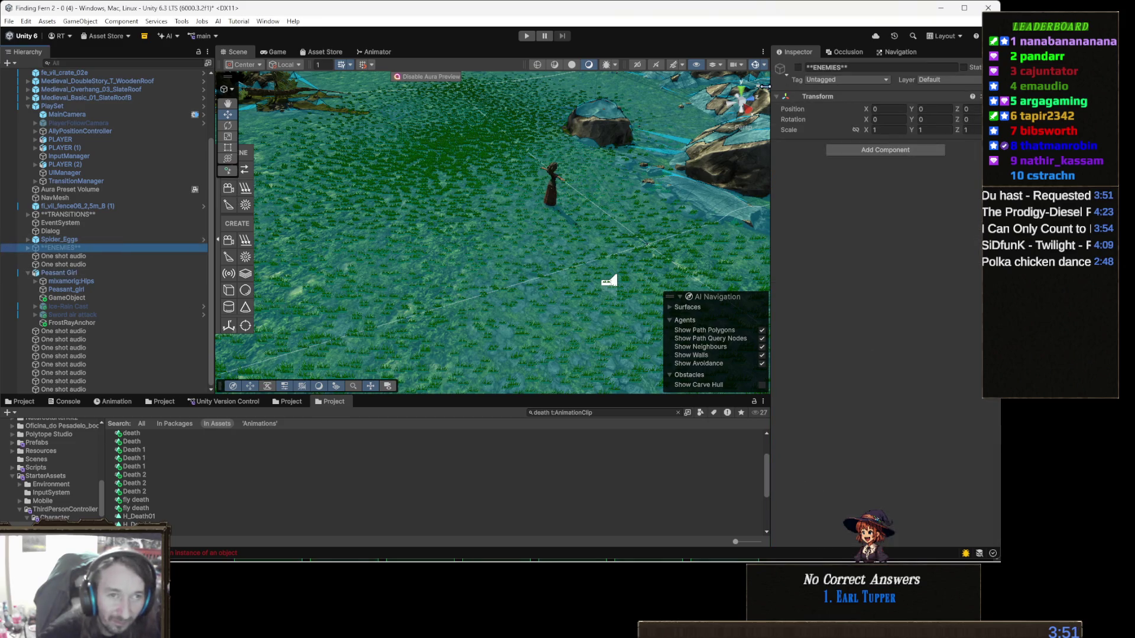
Enable the ENEMIES group and play-test the Peasant Girl among the spiders, then stop
left_click(798, 67)
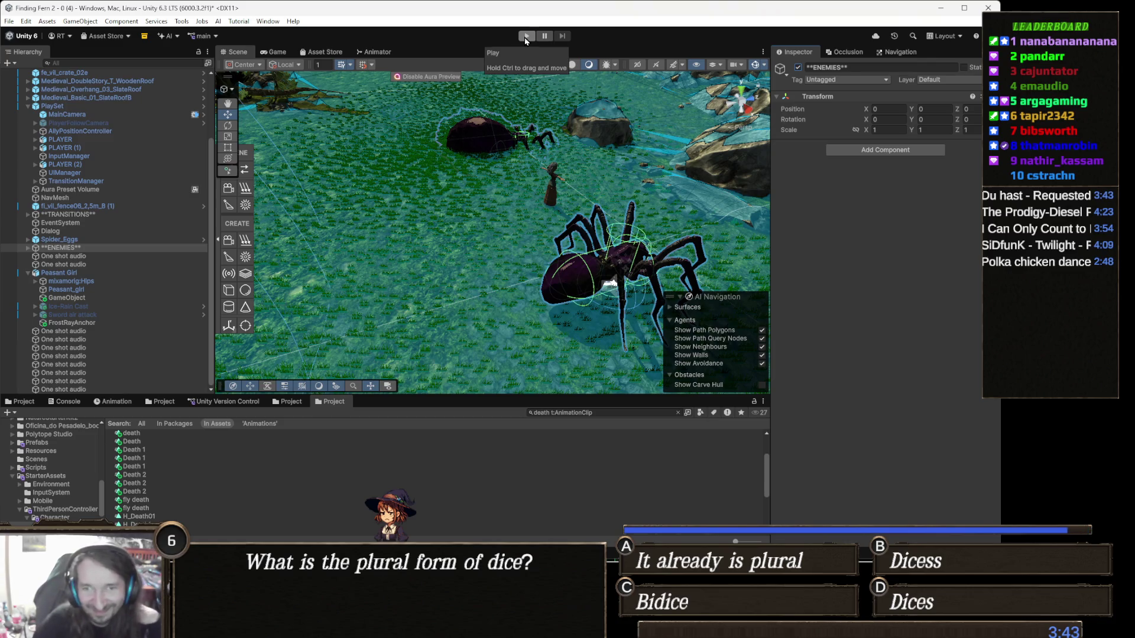
left_click(526, 37)
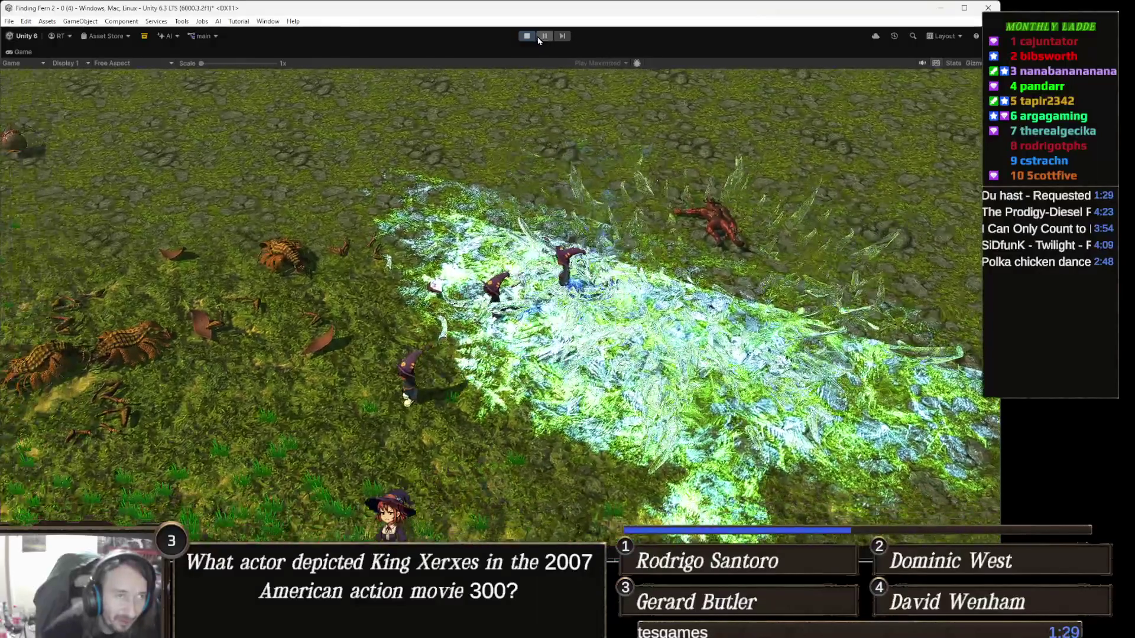
left_click(531, 36)
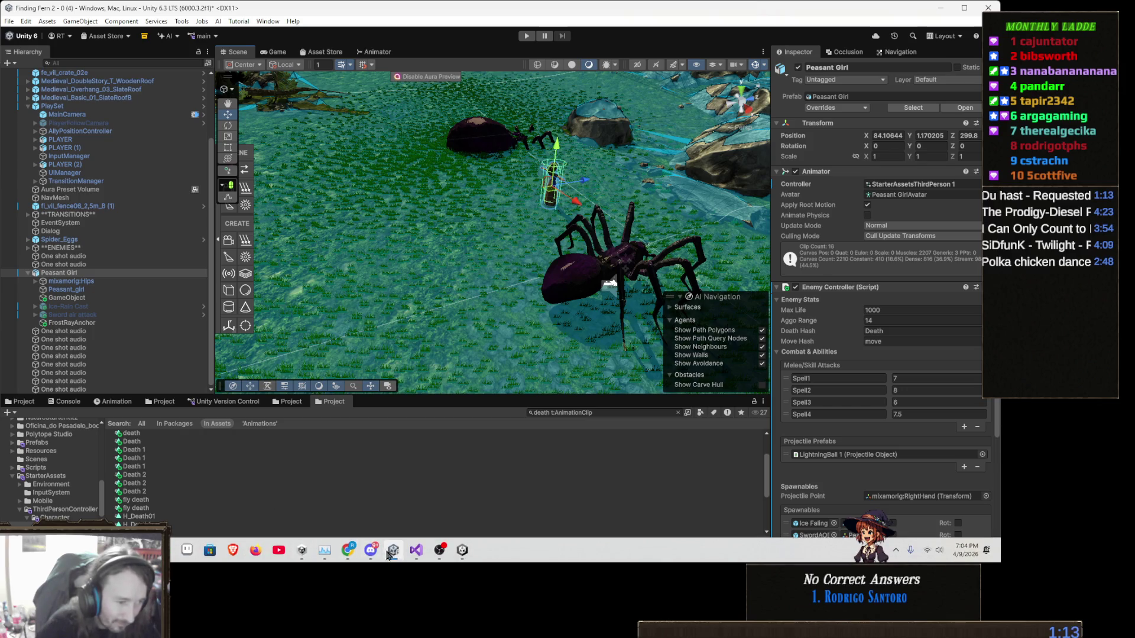
Switch to the TeeVeedle browser window and start the next show puzzle
mouse_move(348, 557)
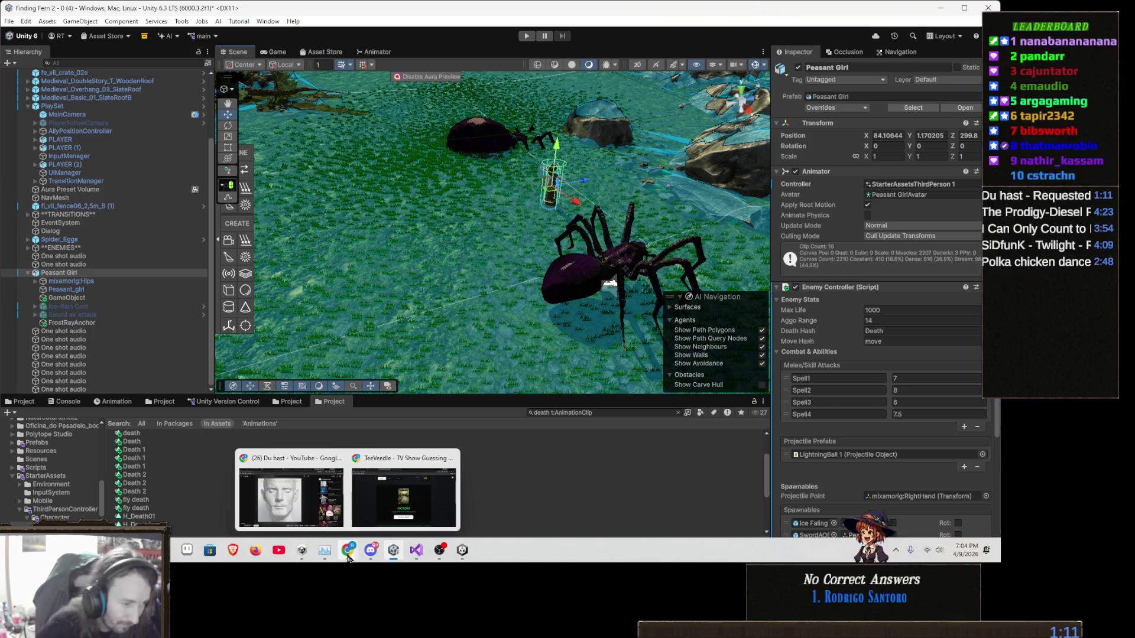
left_click(405, 499)
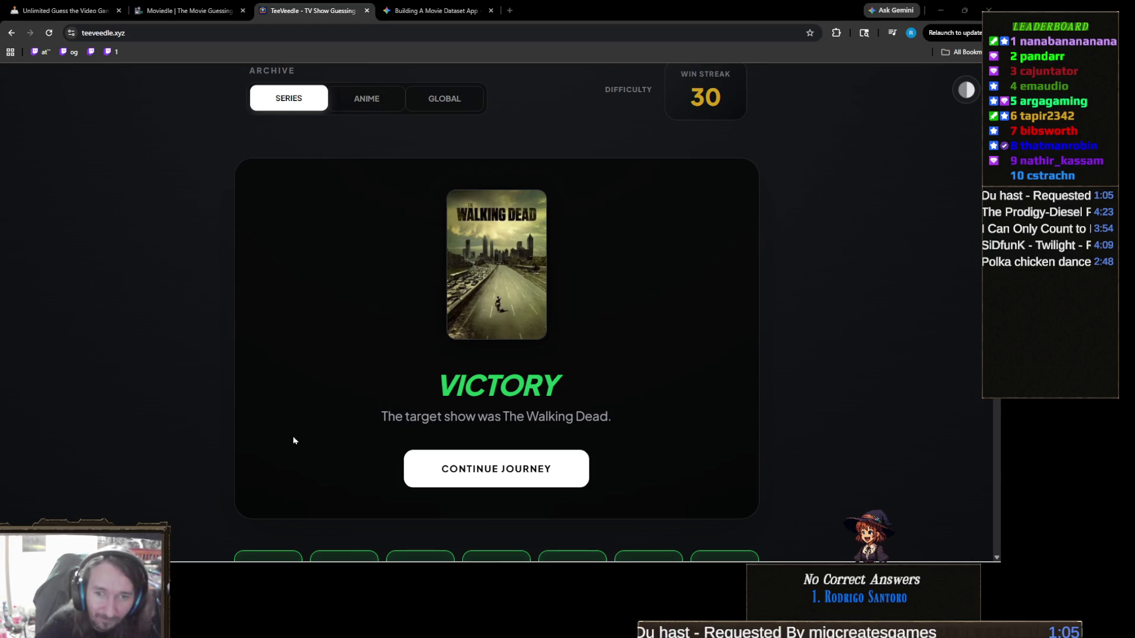
left_click(432, 486)
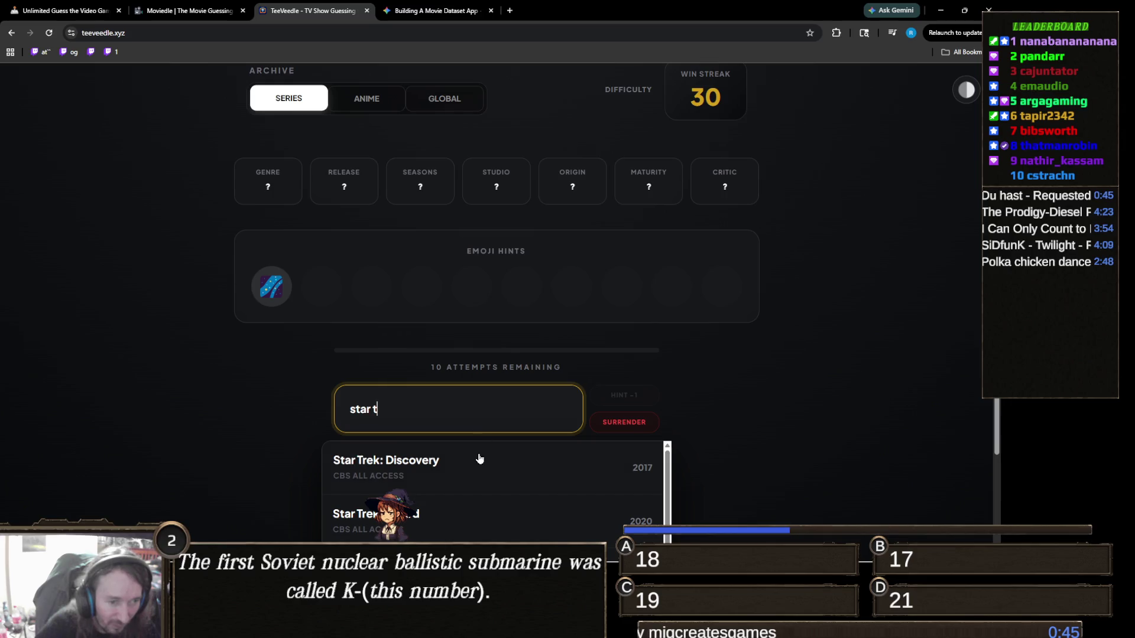
Guess Star Trek: Discovery and Star Trek, then solve it with Doctor Who
left_click(479, 455)
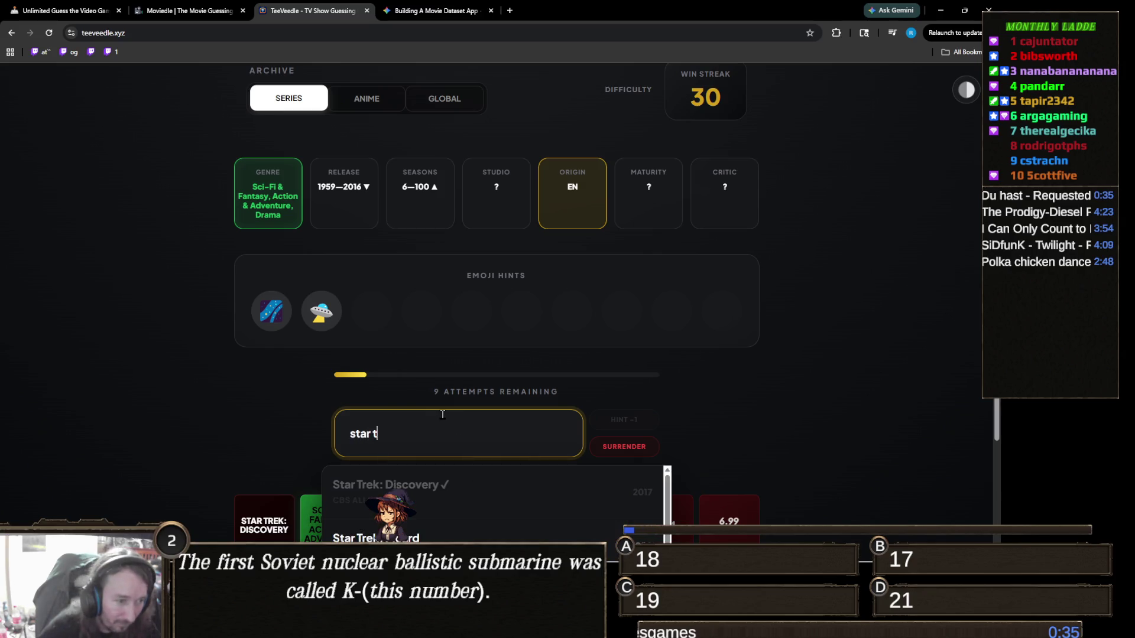
scroll(241, 438, "down", 3)
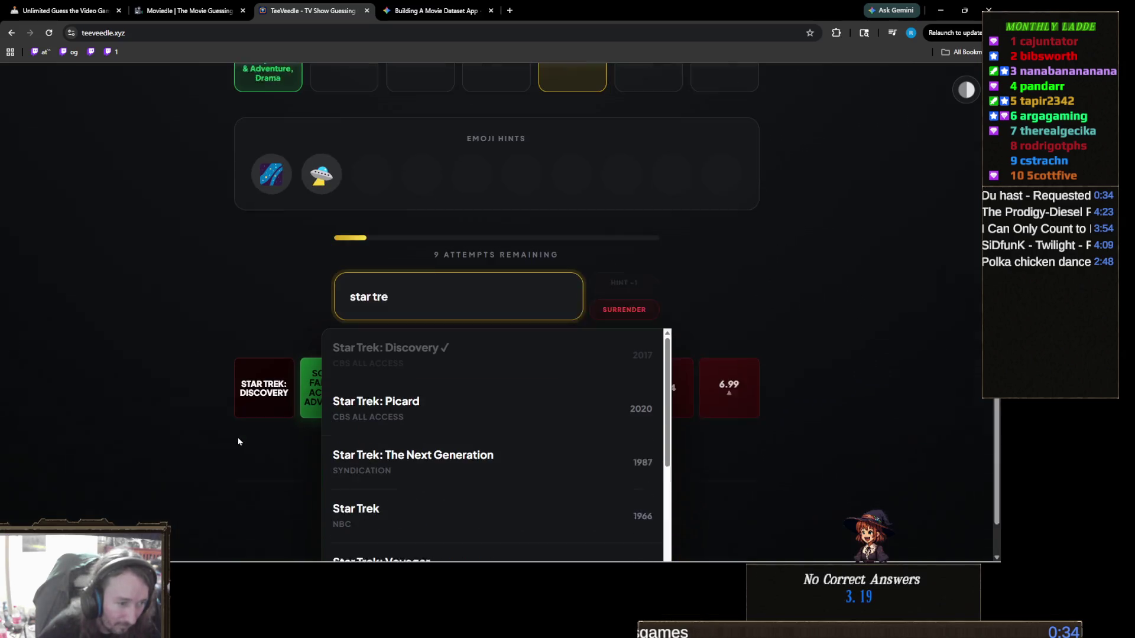
left_click(392, 494)
scroll(389, 436, "up", 3)
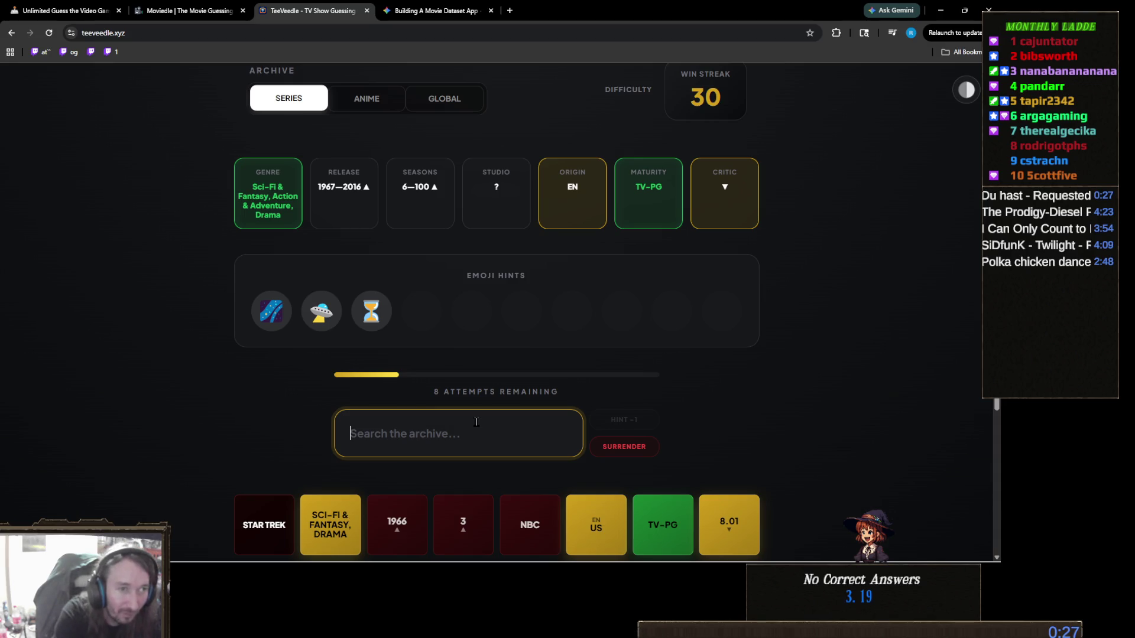
type("doctor")
left_click(501, 482)
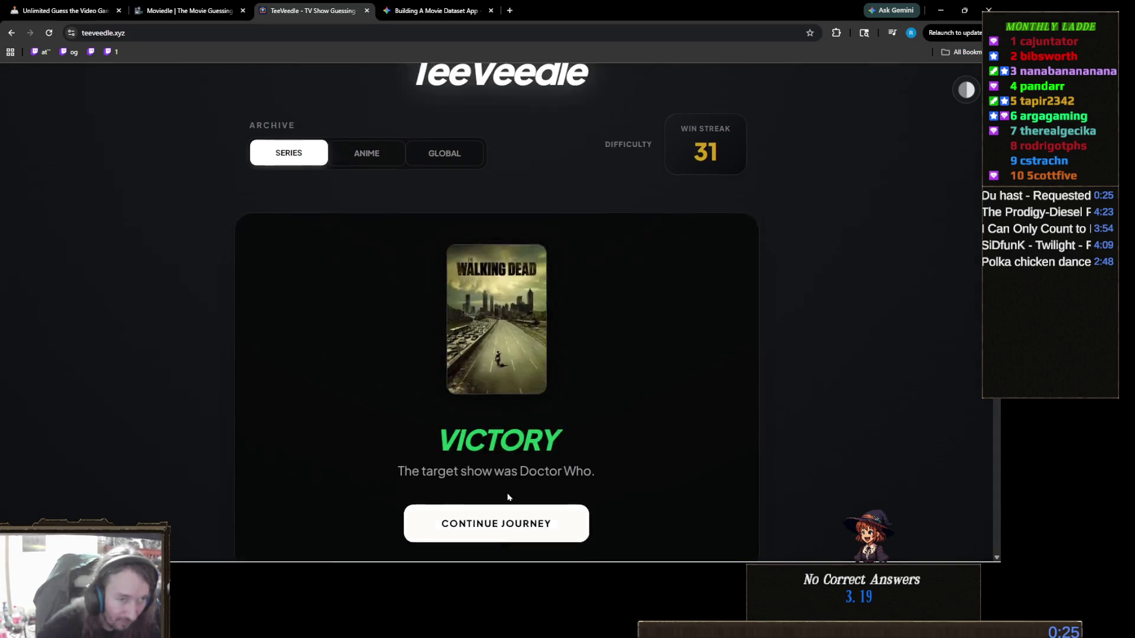